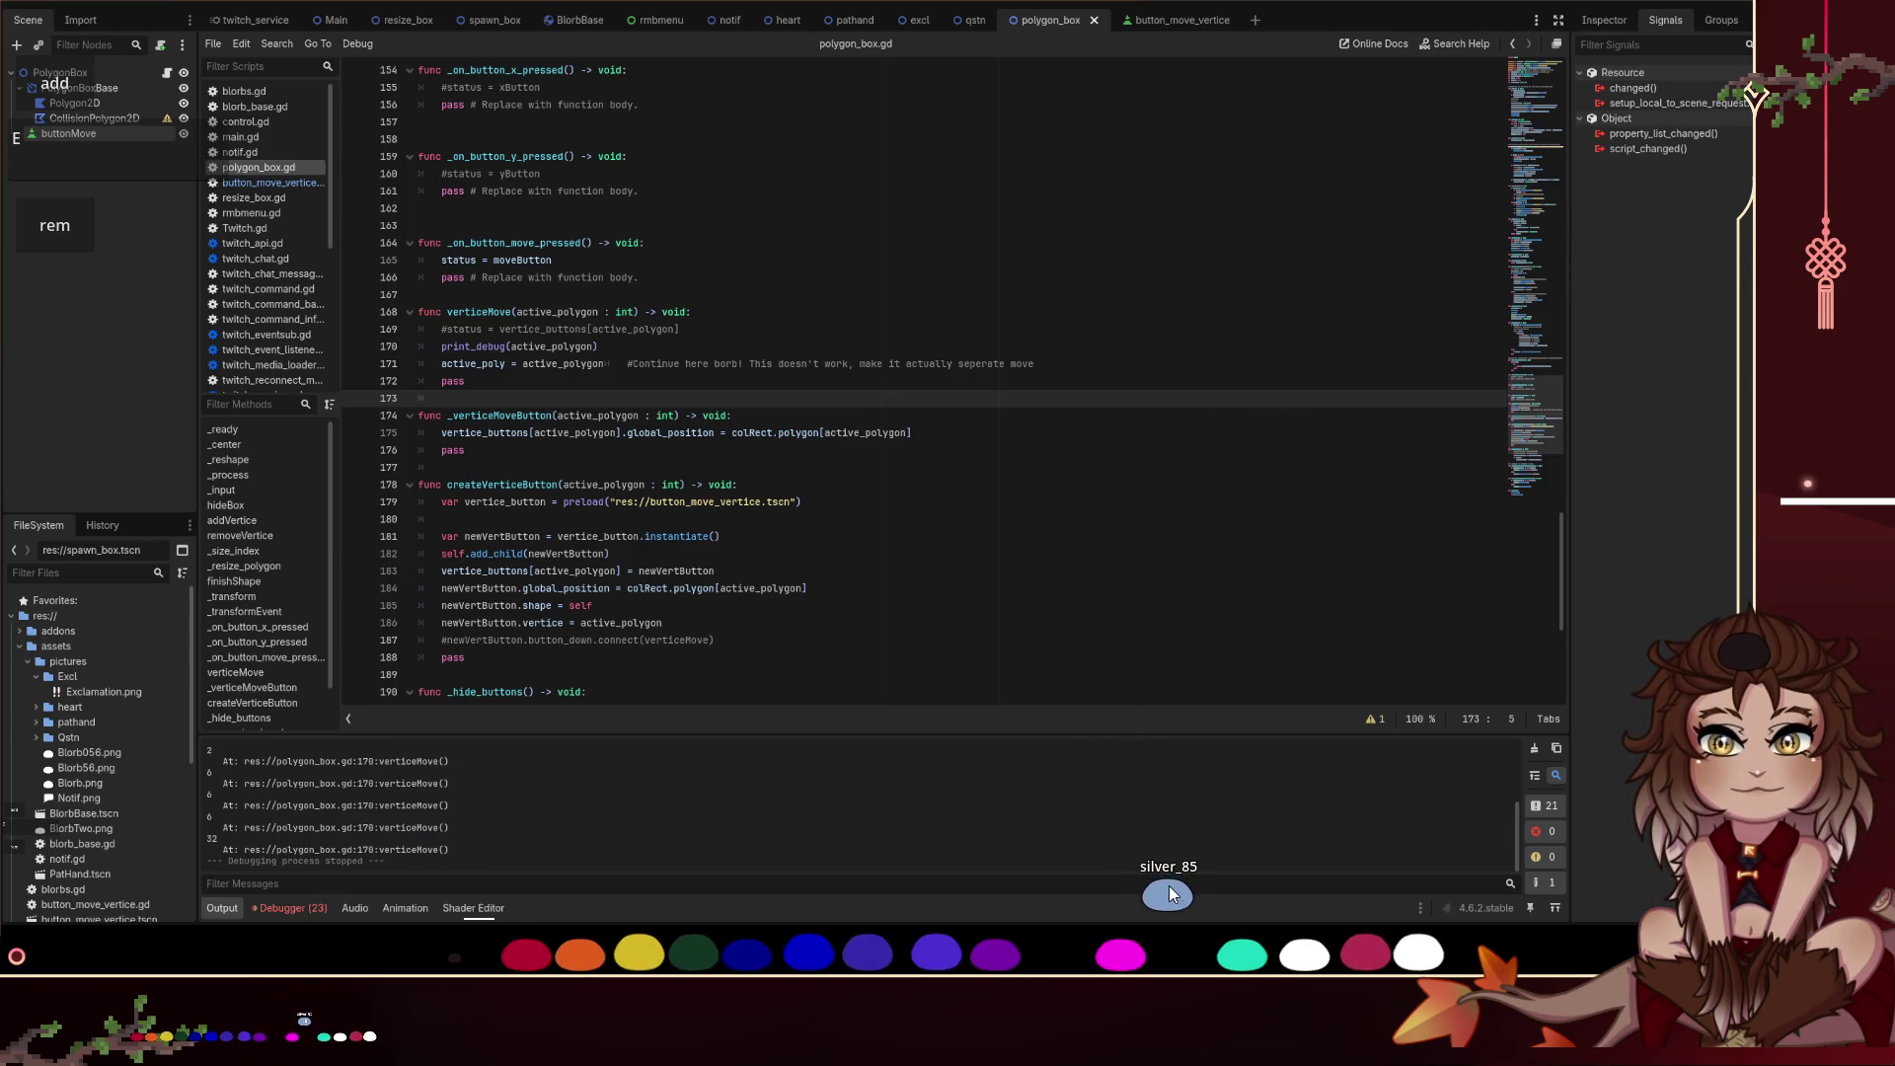
Step: Duplicate the pat command node in twitch_service as pat2 and select its Command field
{"action": "left_click_drag", "start_coordinate": [1169, 887], "coordinate": [1406, 900]}
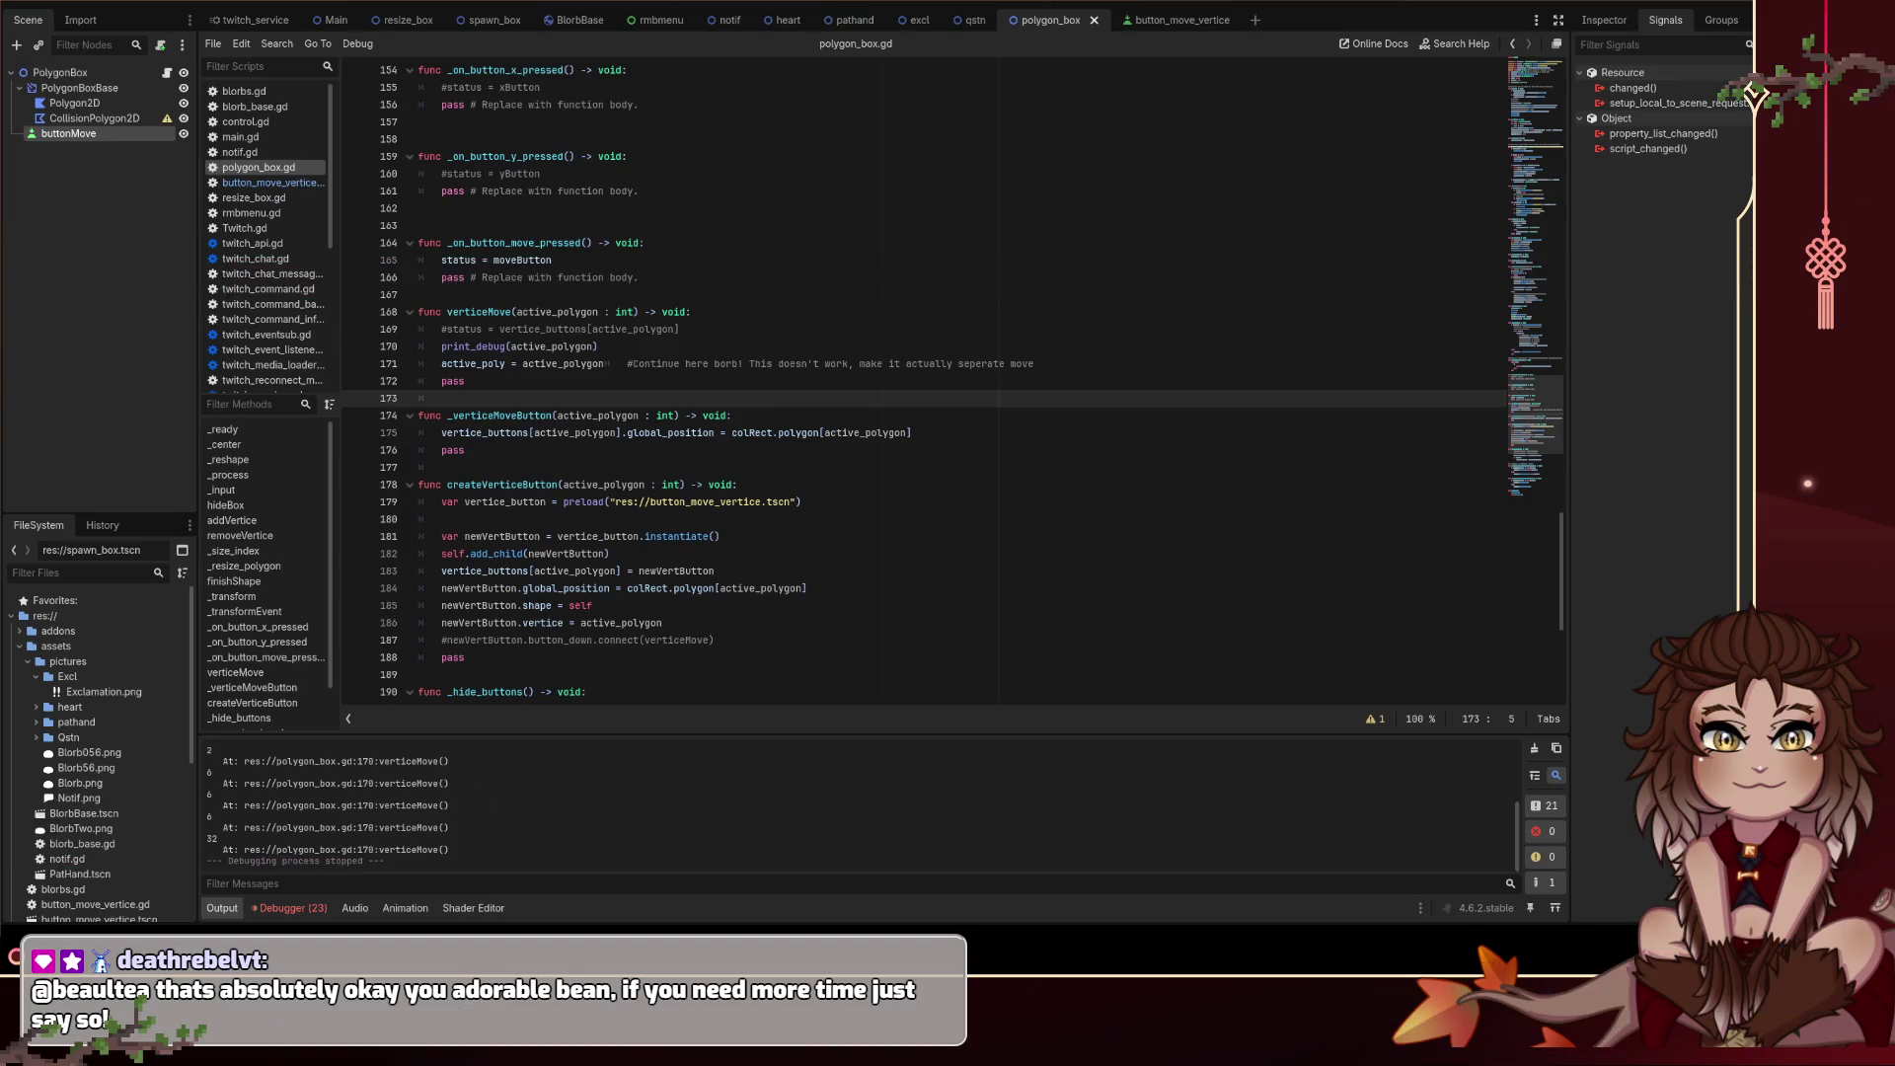
{"action": "left_click", "coordinate": [1105, 259]}
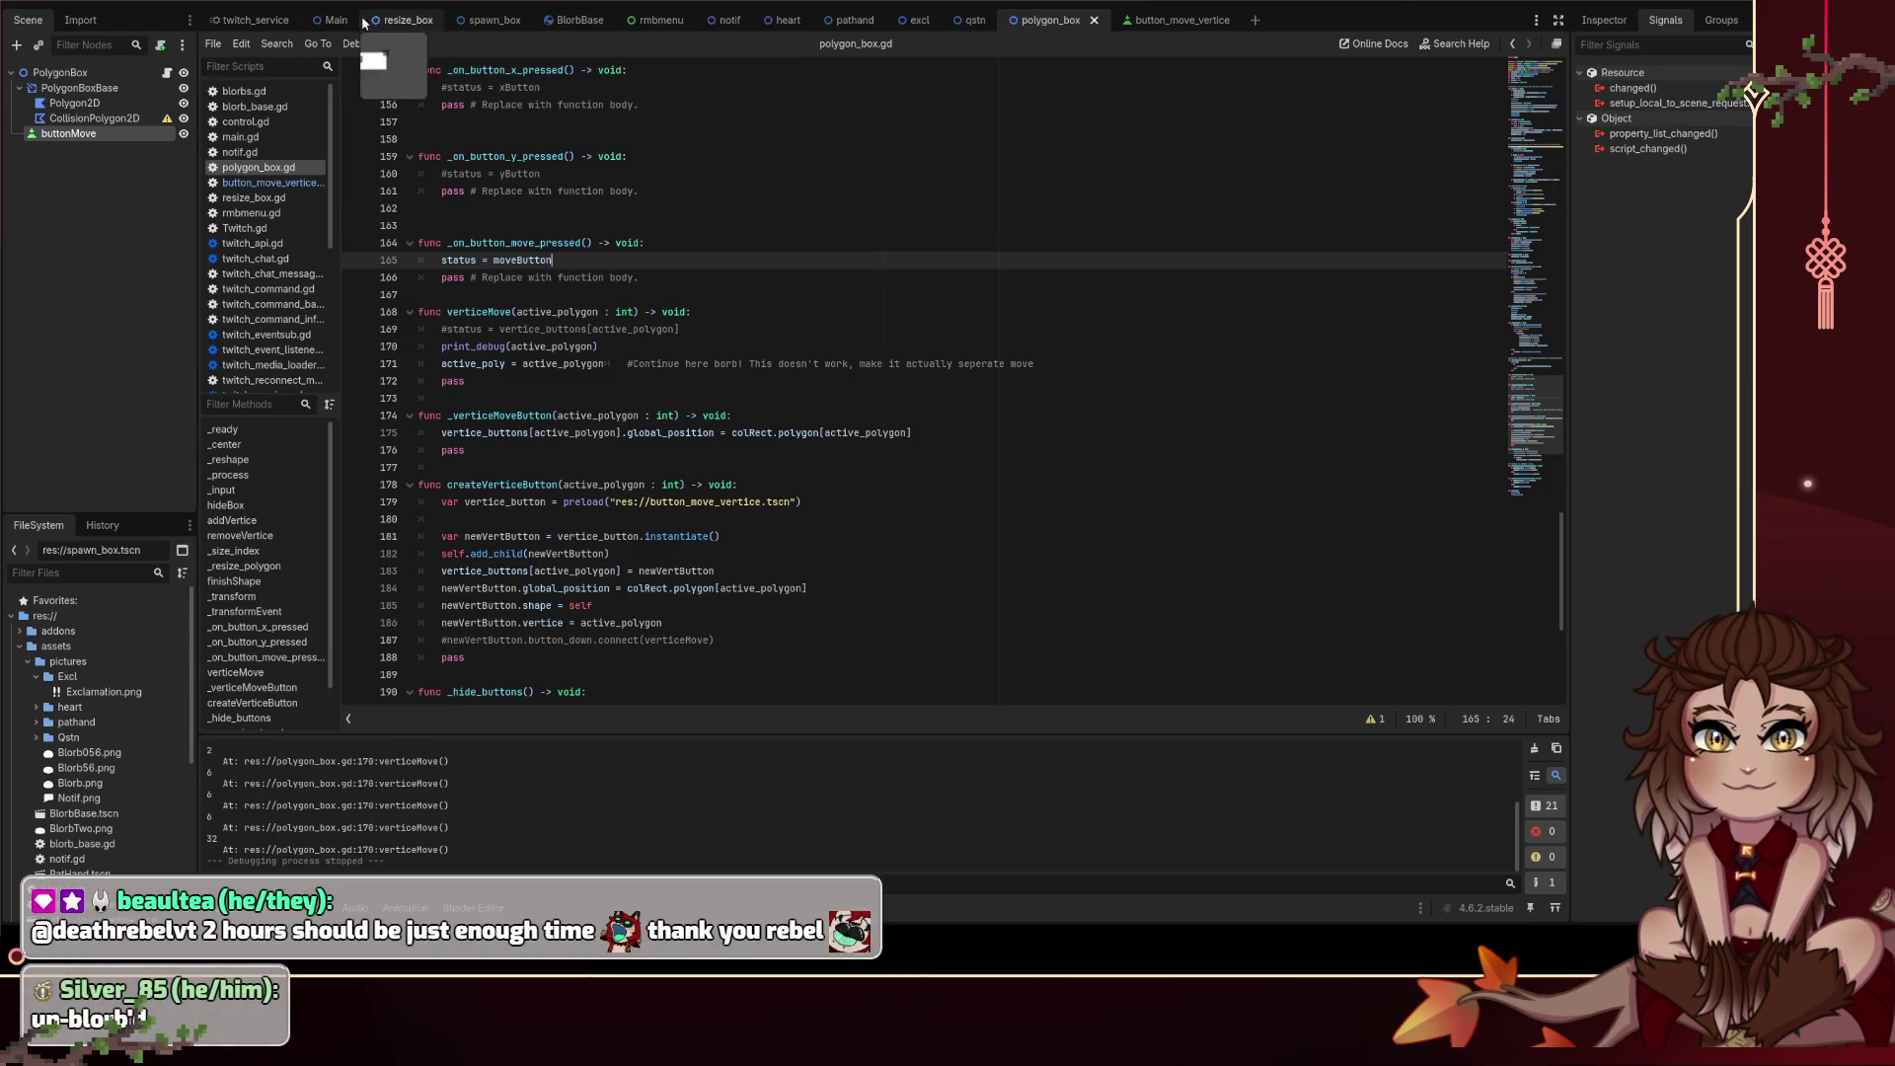
{"action": "left_click", "coordinate": [226, 22]}
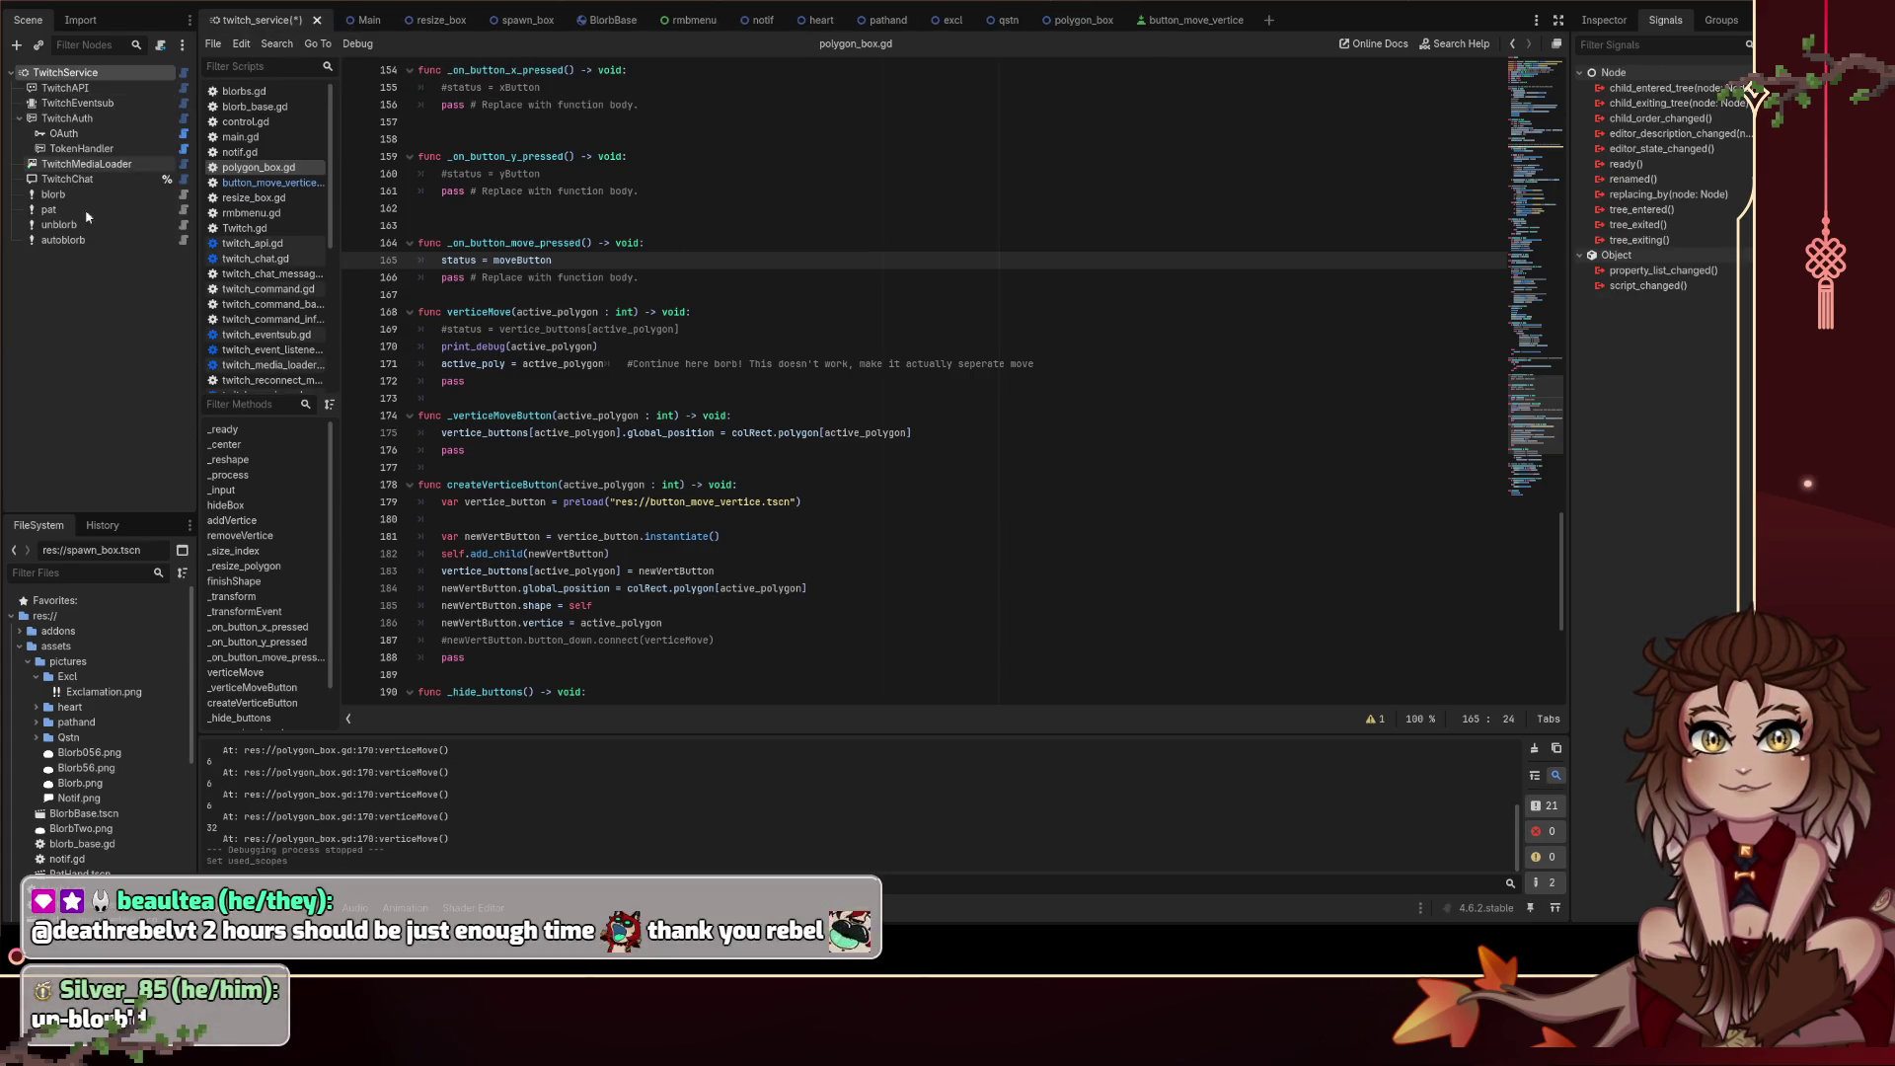
{"action": "left_click", "coordinate": [86, 210]}
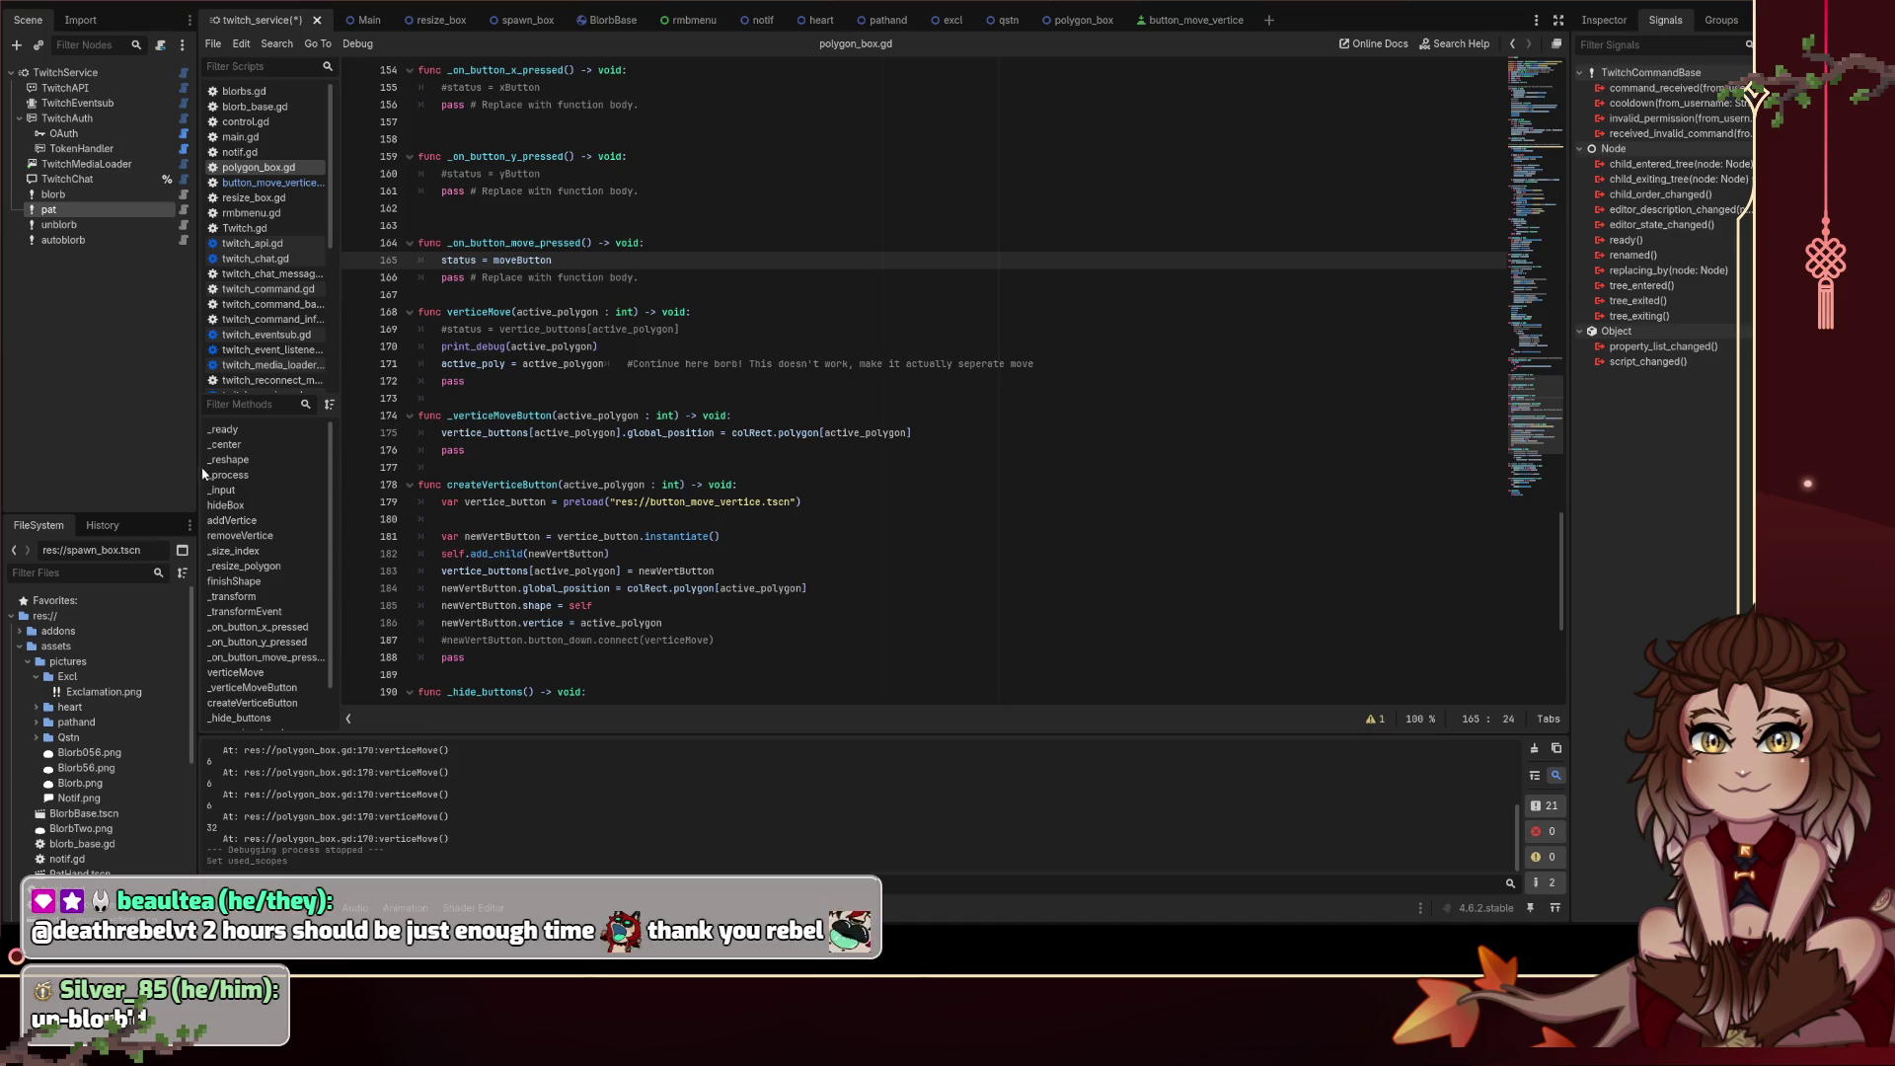
{"action": "key", "text": "ctrl+d"}
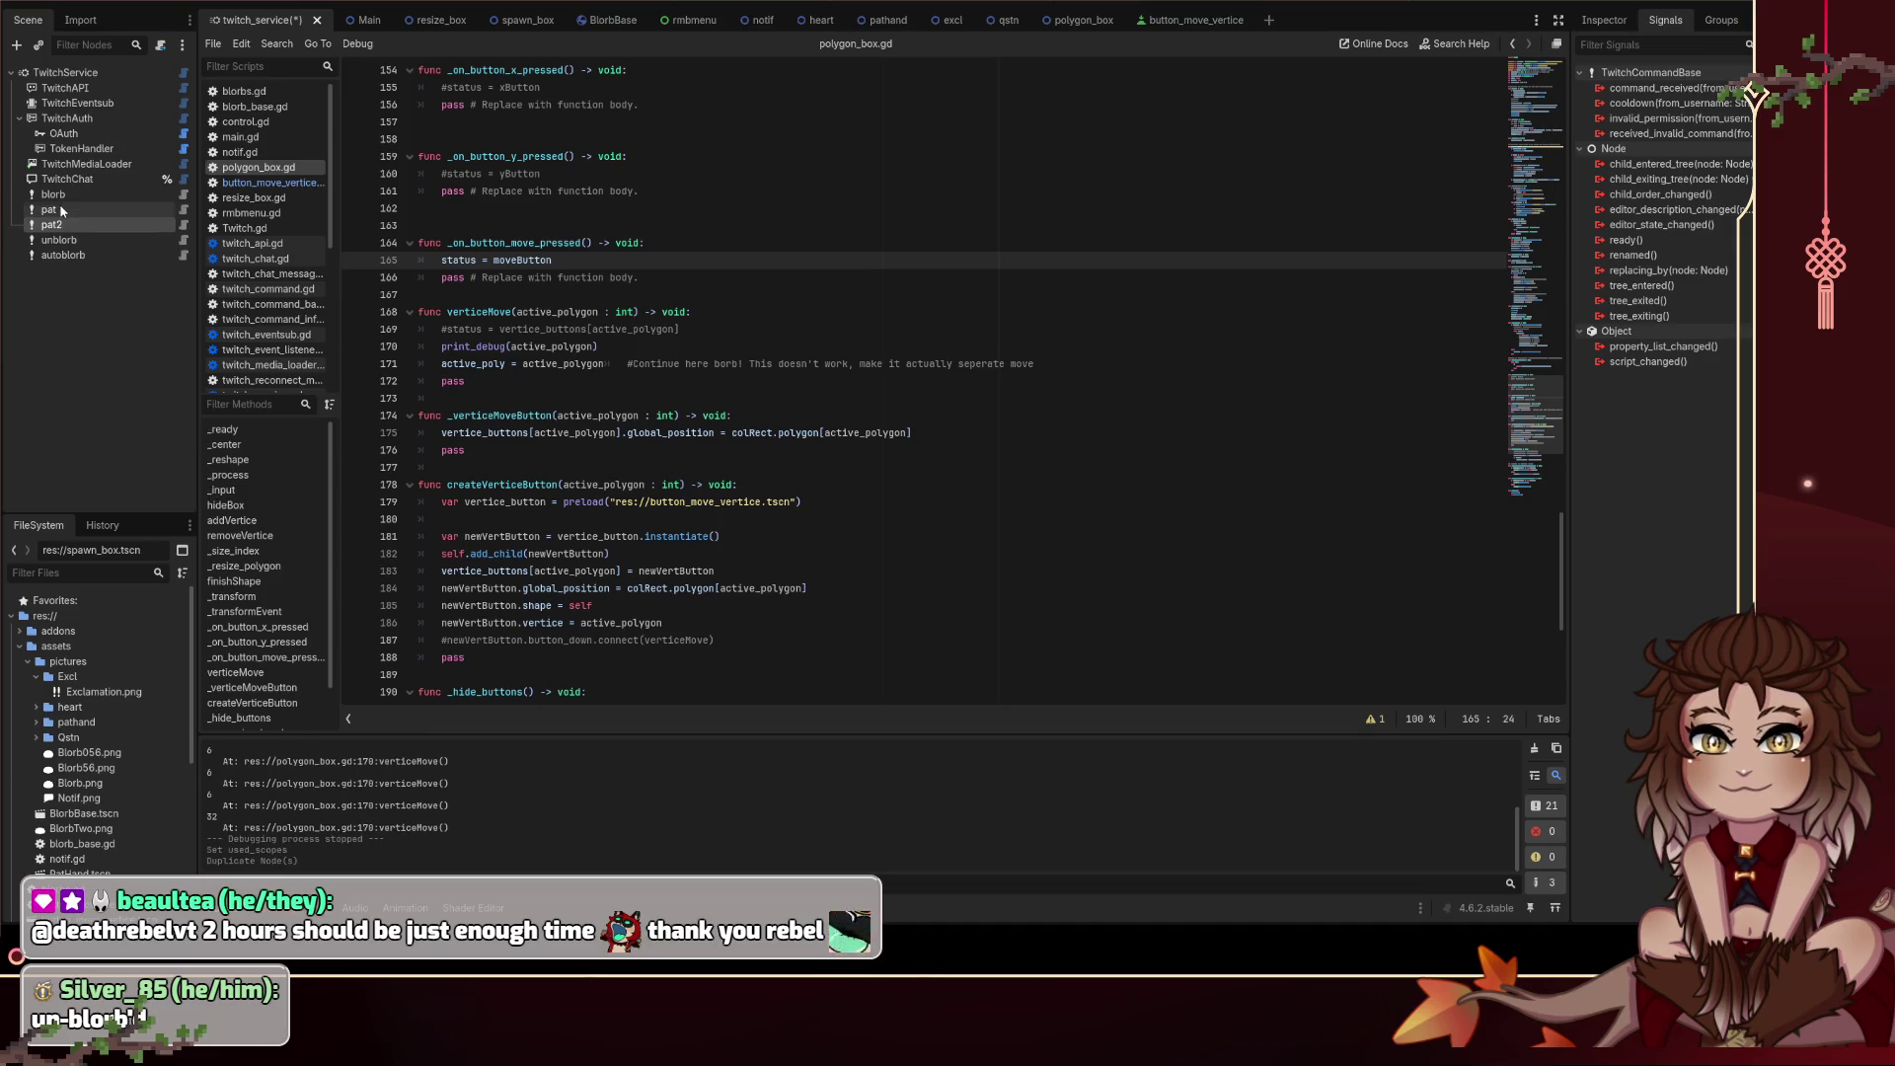
{"action": "left_click", "coordinate": [1604, 19]}
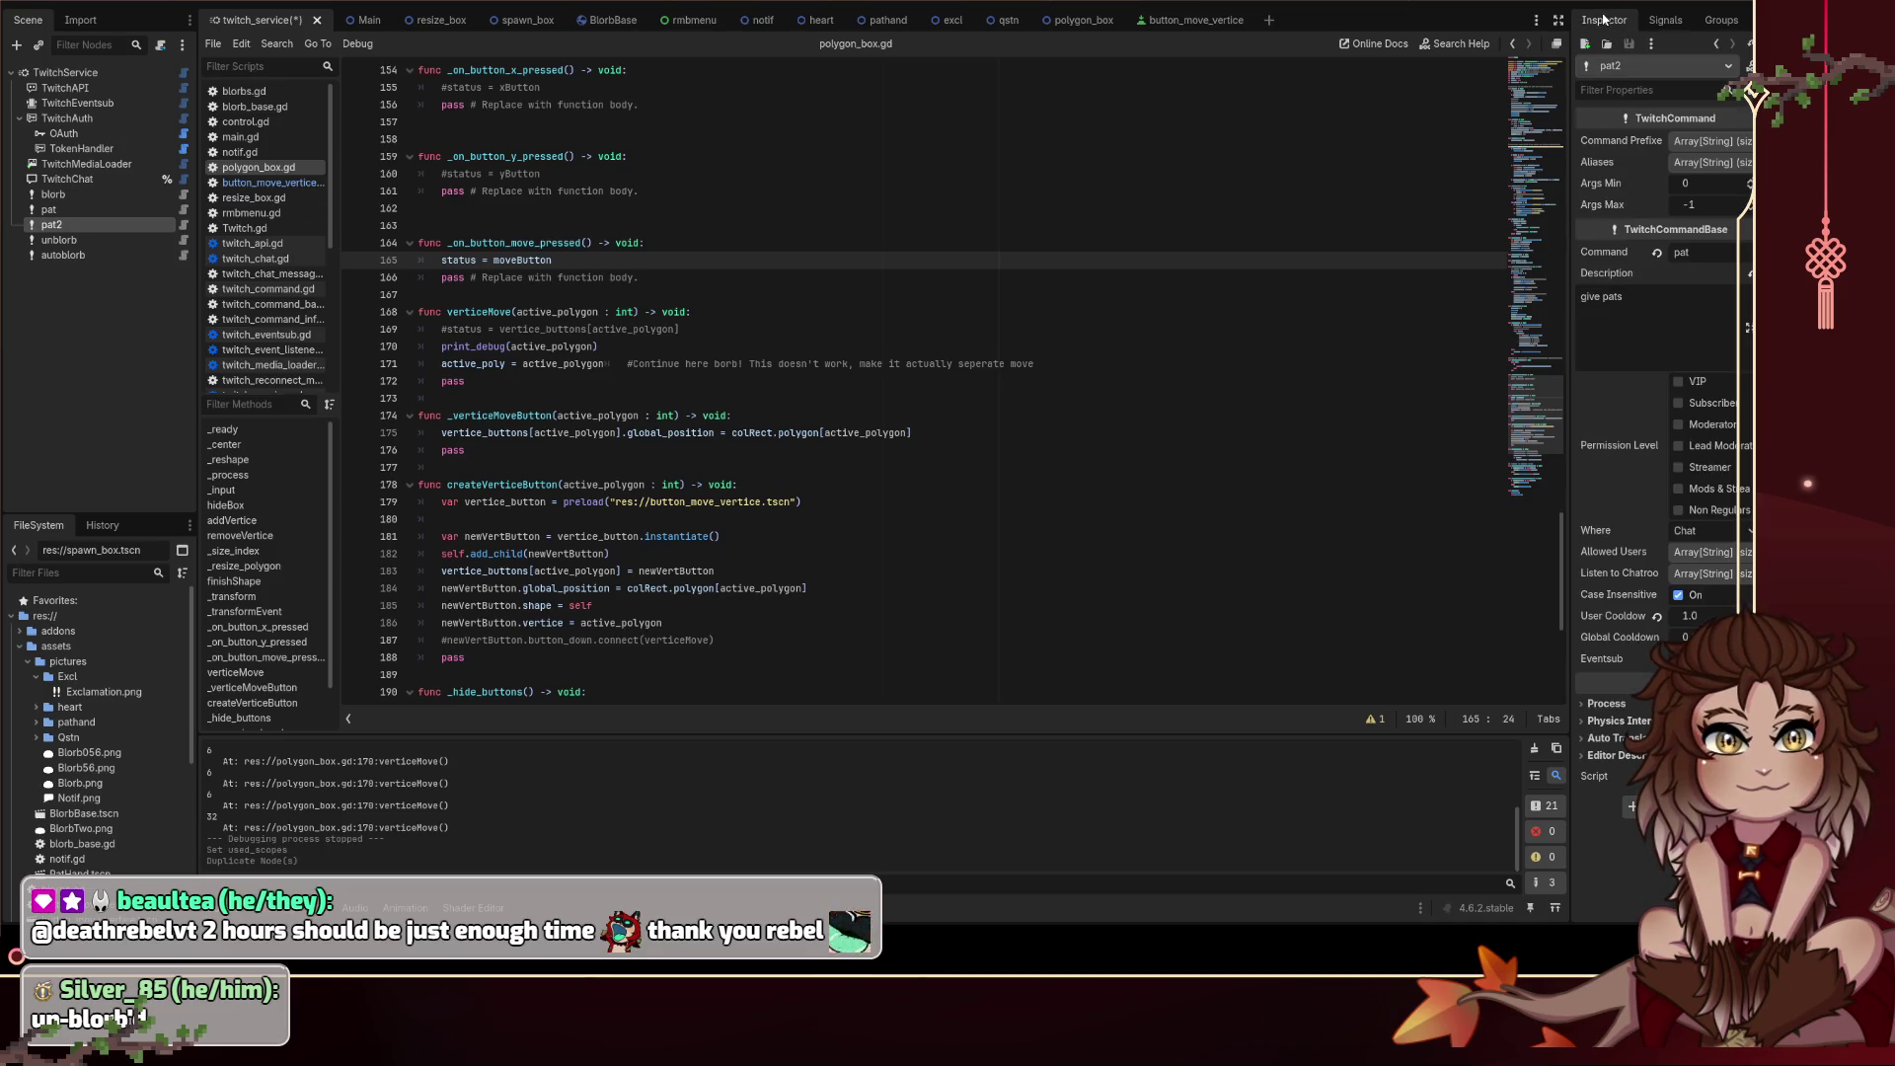
{"action": "left_click", "coordinate": [1706, 248]}
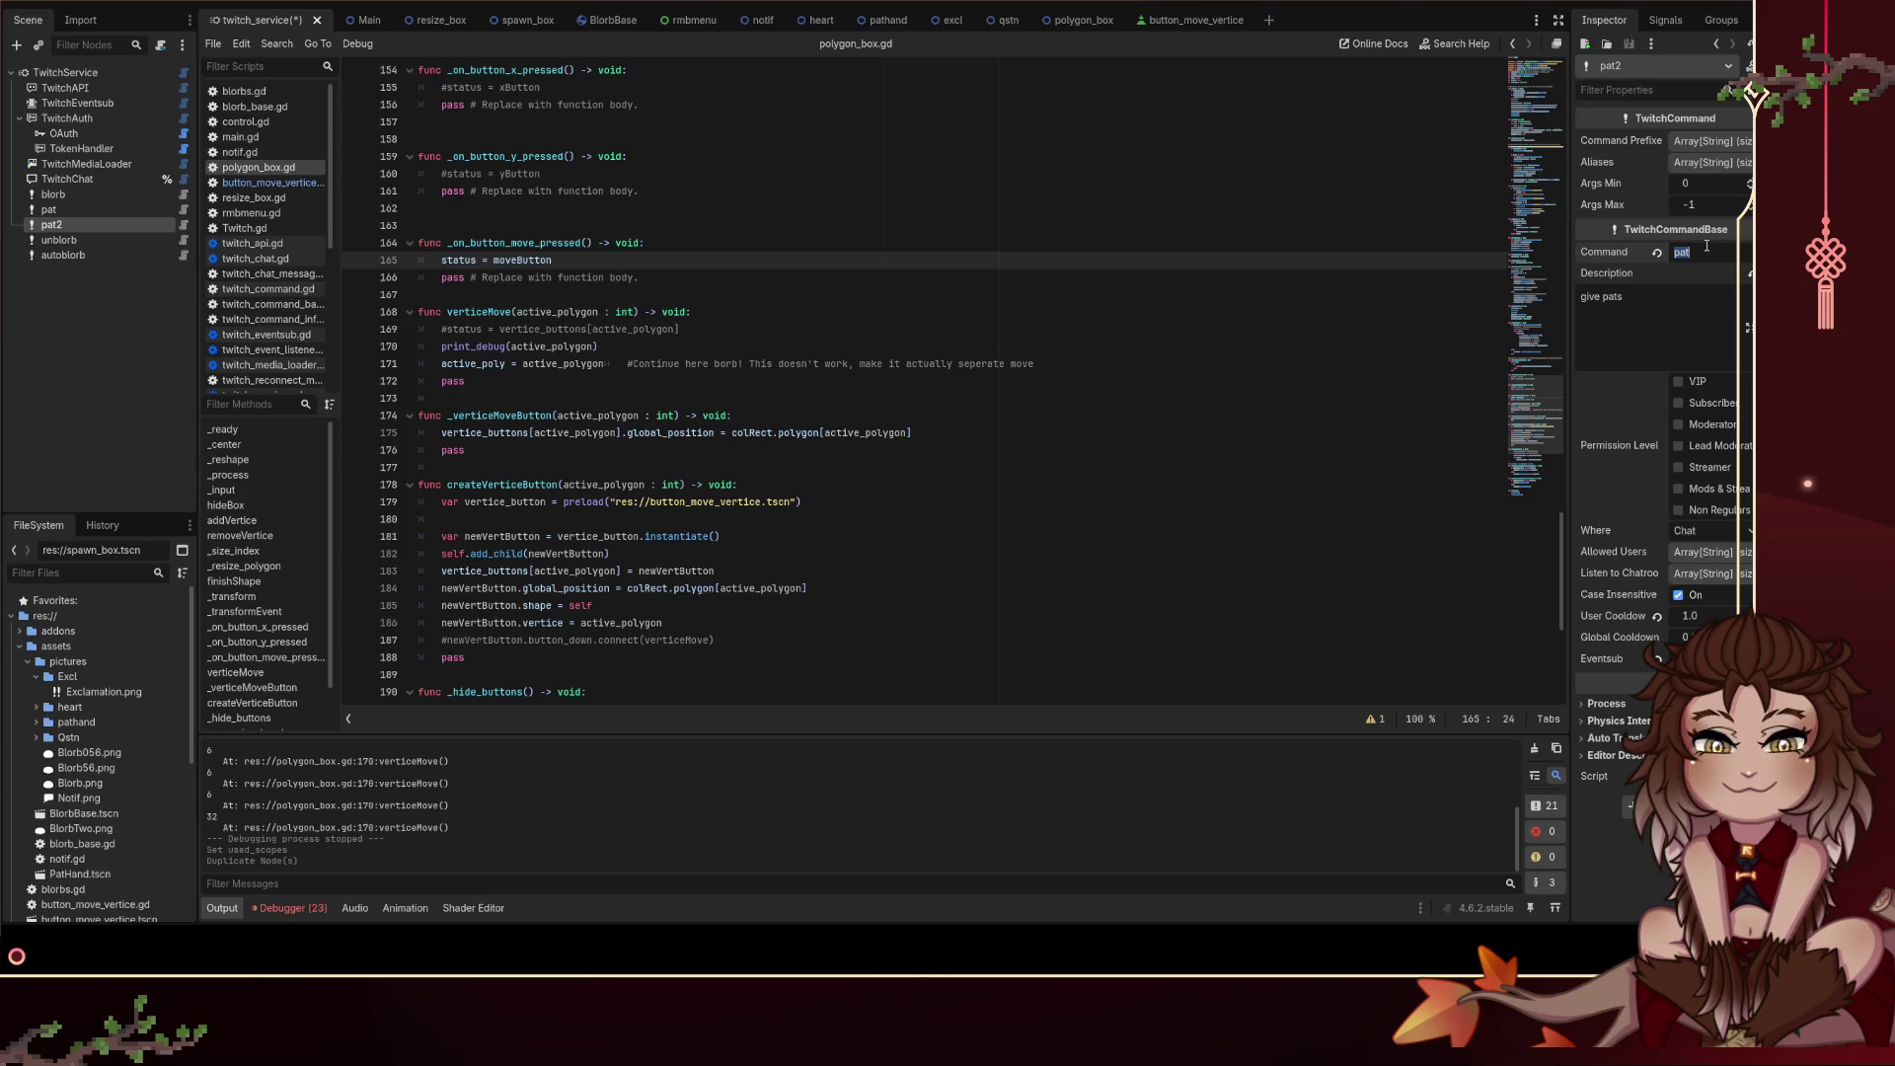
Step: Set the copy's Command and Description to jump and save the scene
{"action": "type", "text": "jump"}
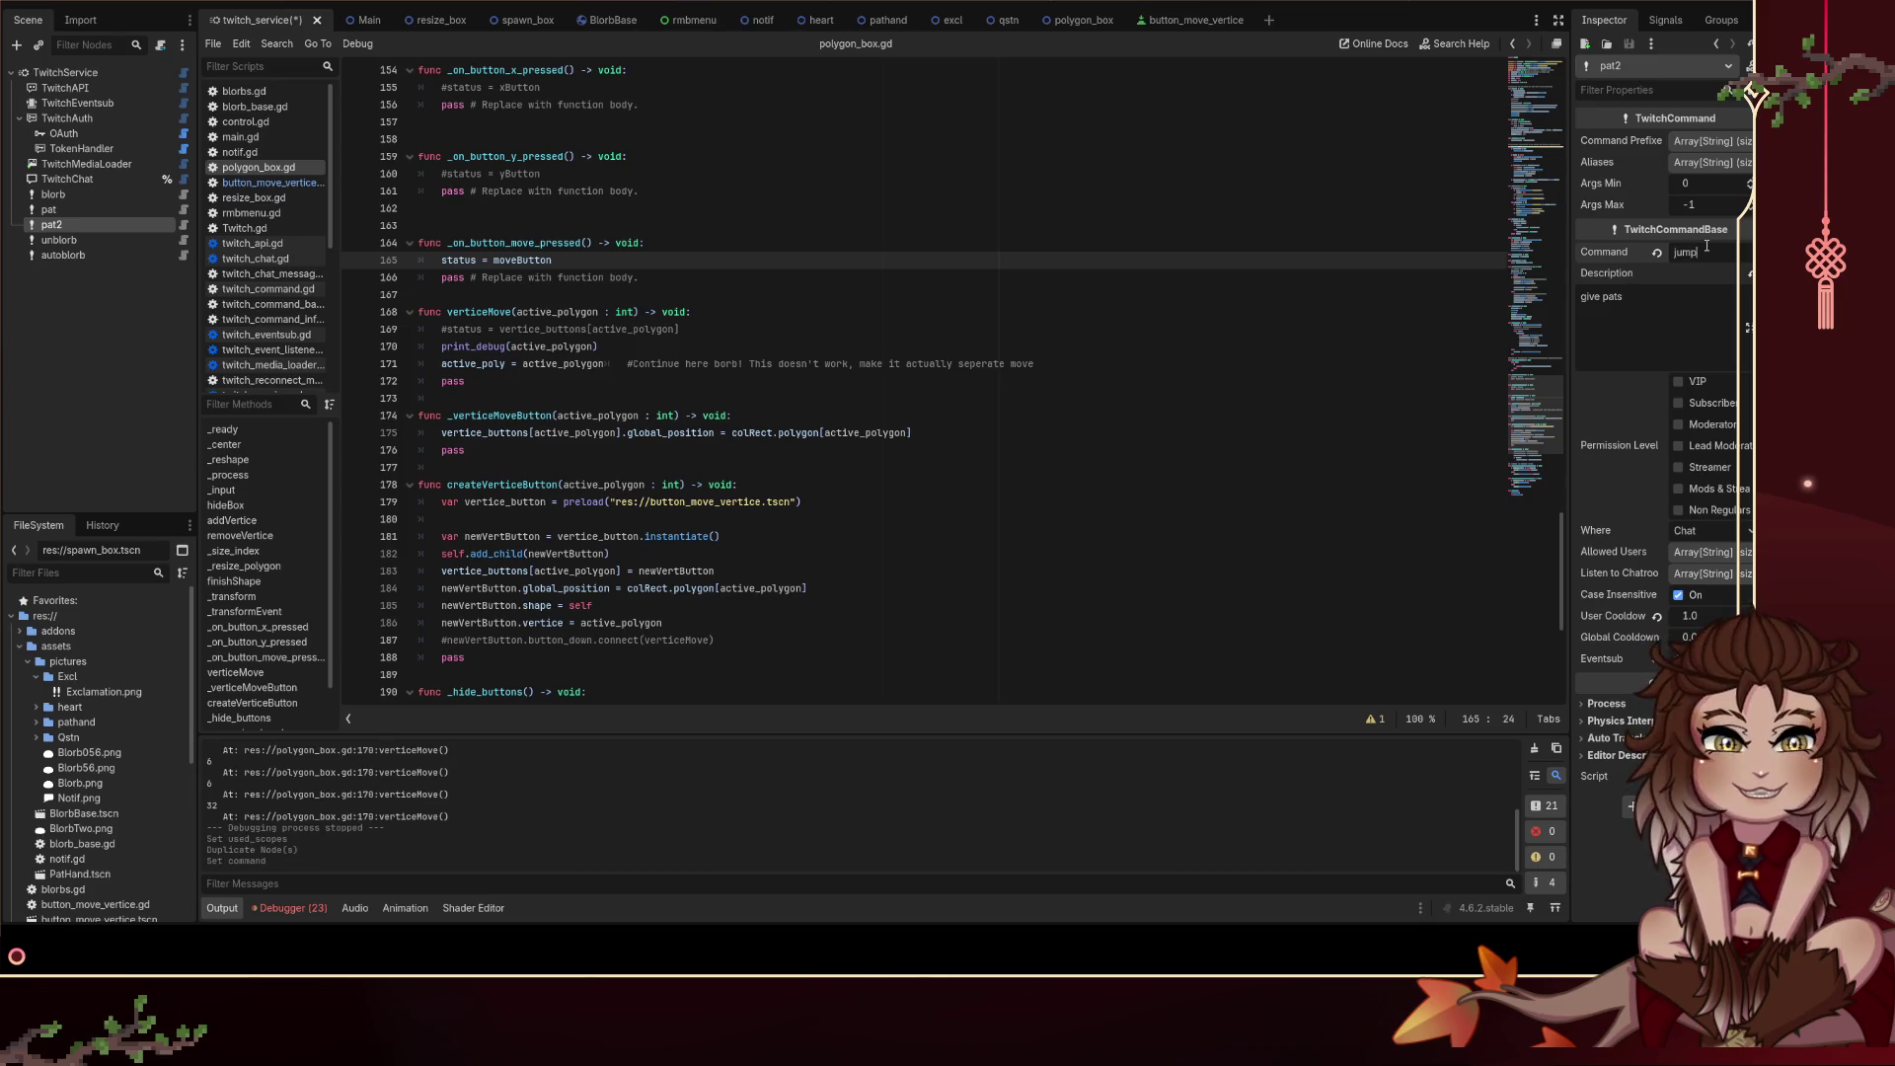
{"action": "left_click", "coordinate": [1676, 286]}
{"action": "key", "text": "ctrl+a"}
{"action": "type", "text": "jump"}
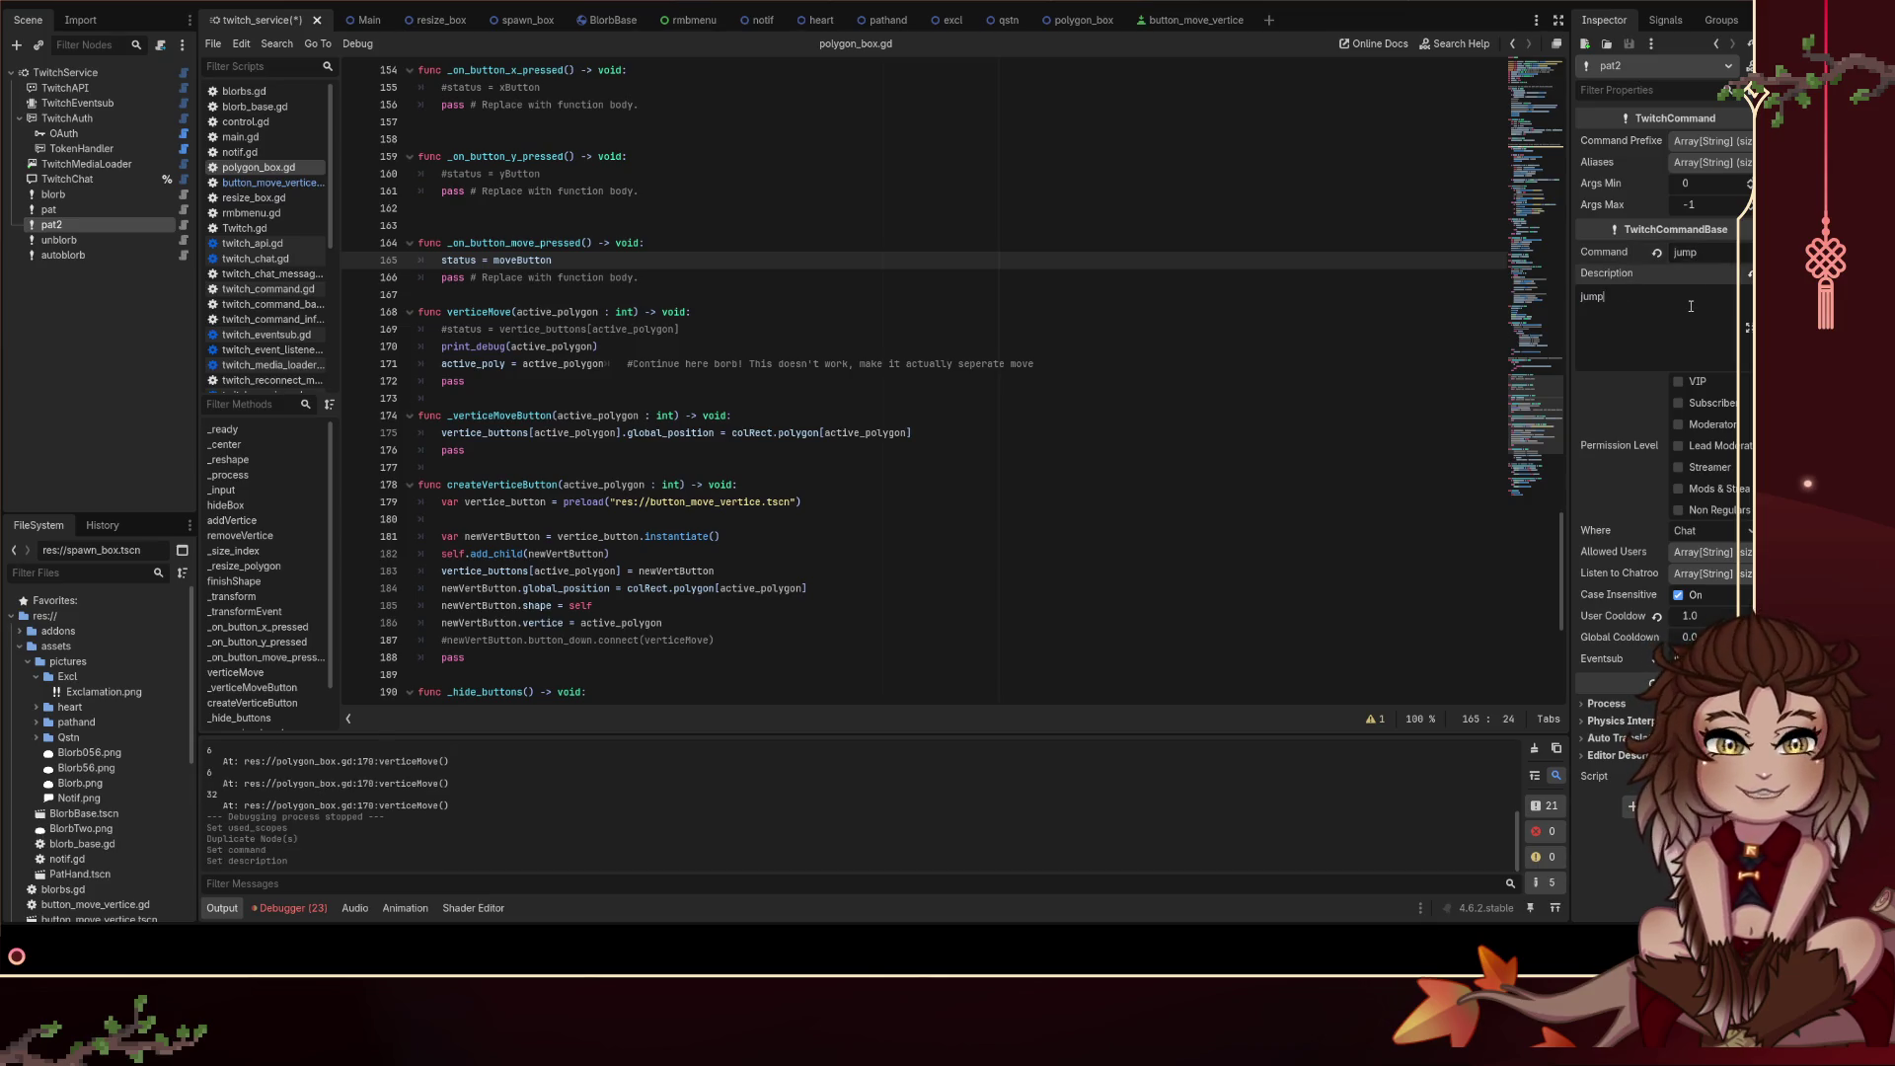
{"action": "left_click", "coordinate": [1161, 295]}
{"action": "key", "text": "ctrl+s"}
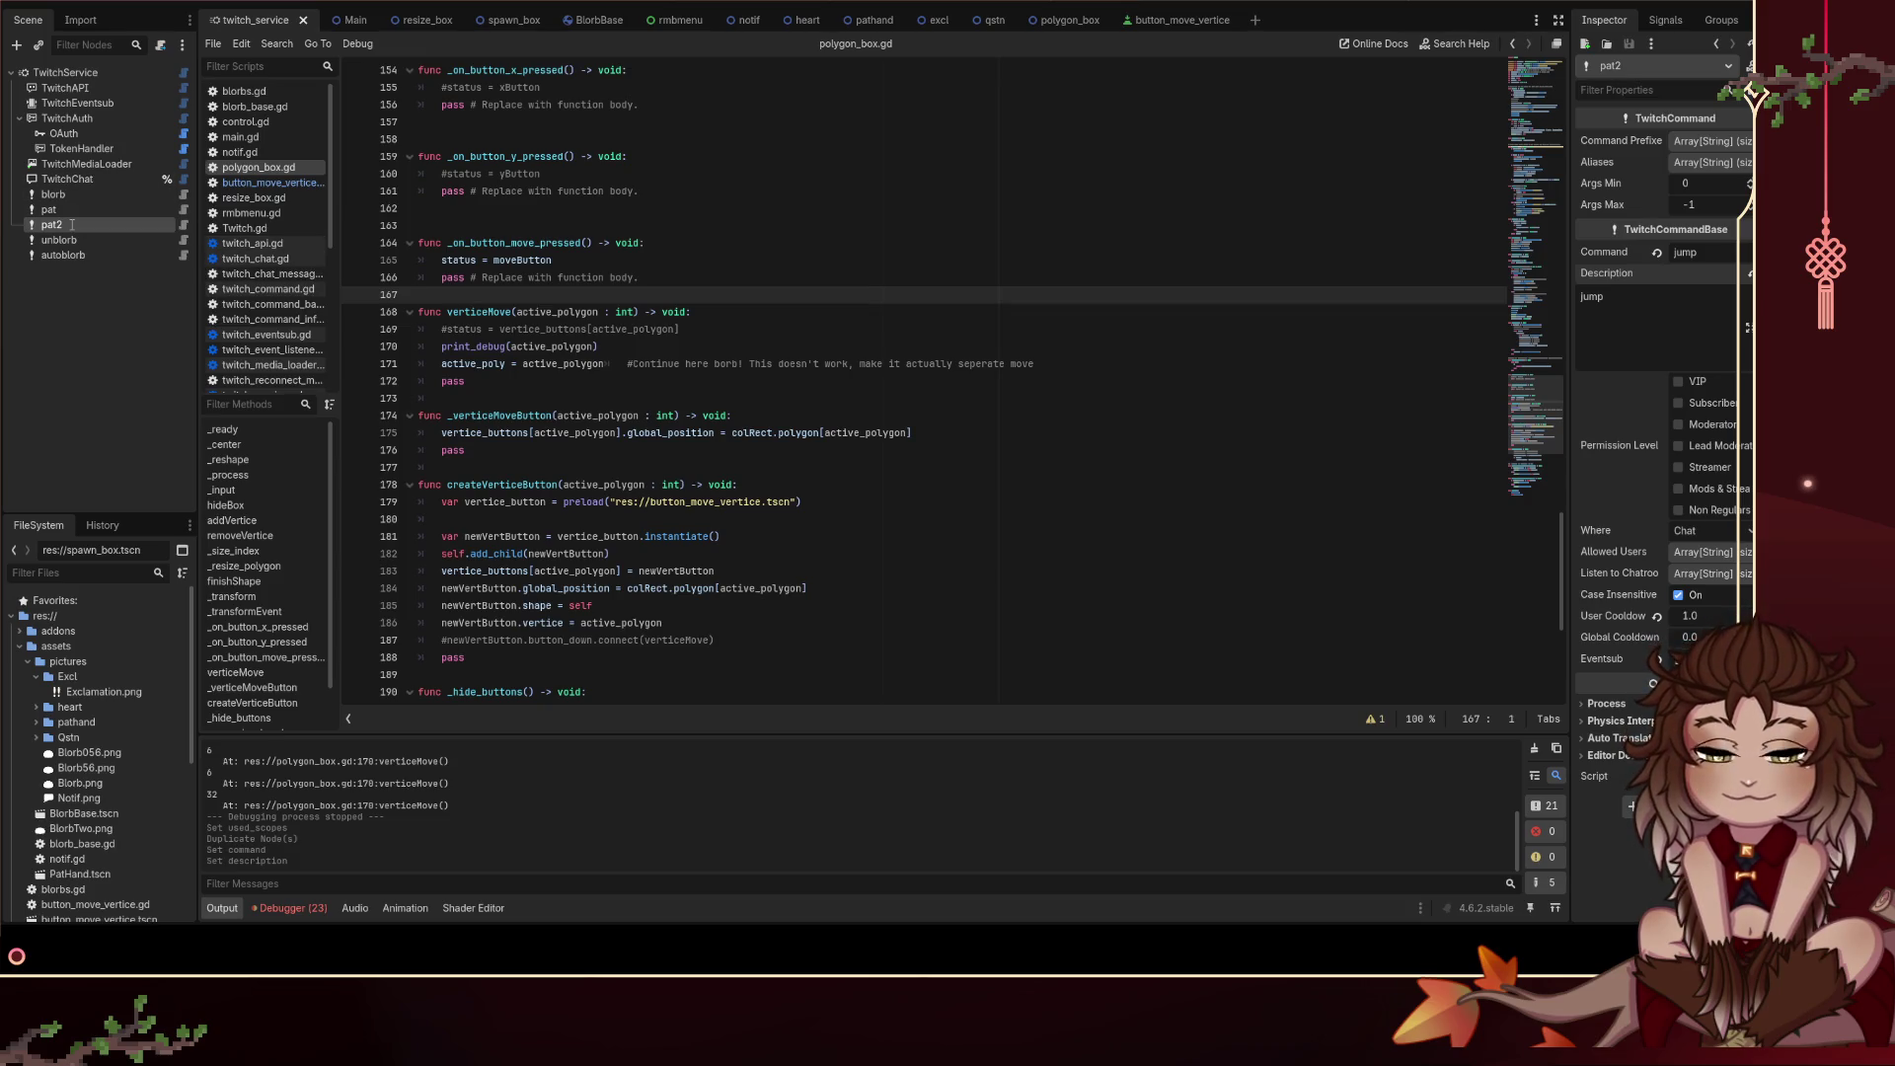
Step: Rename the pat2 node to jump, save, and open blorbs.gd
{"action": "type", "text": "jump"}
{"action": "key", "text": "Return"}
{"action": "left_click", "coordinate": [868, 382]}
{"action": "key", "text": "ctrl+s"}
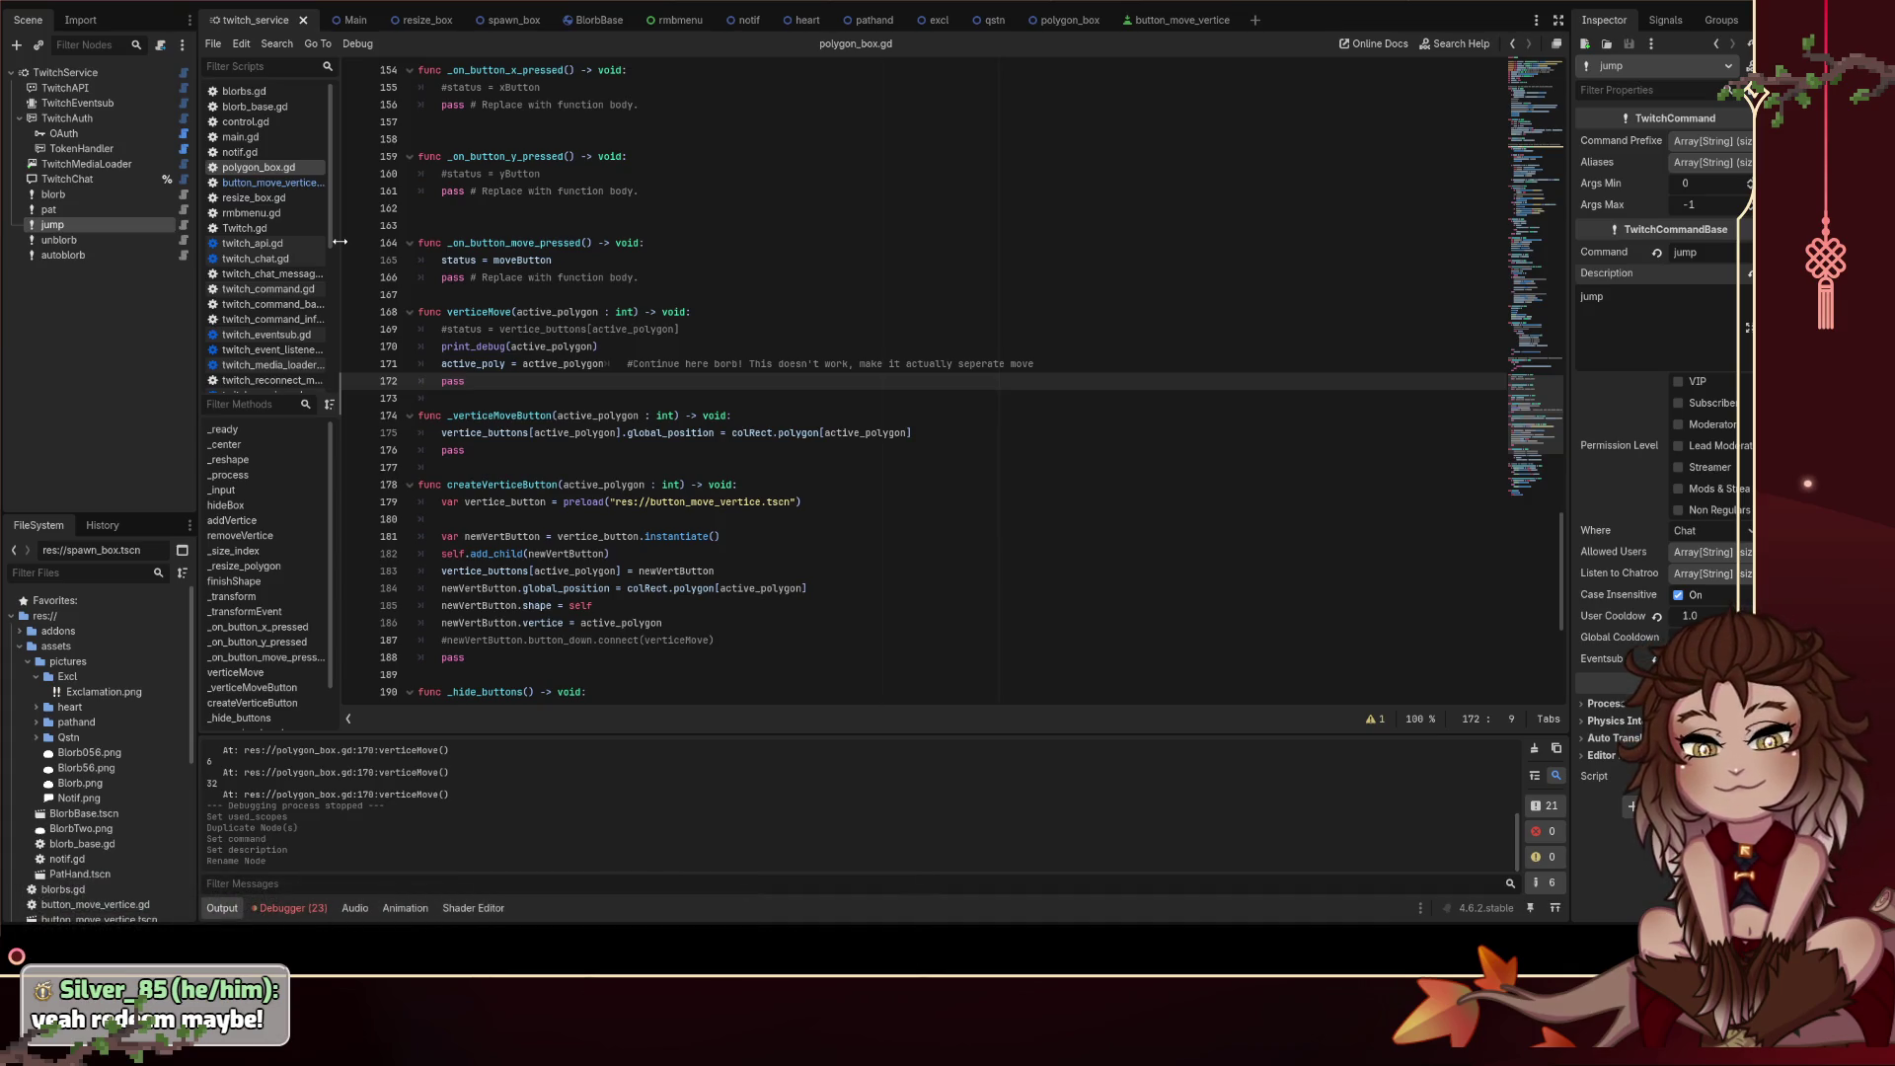
{"action": "left_click", "coordinate": [256, 92]}
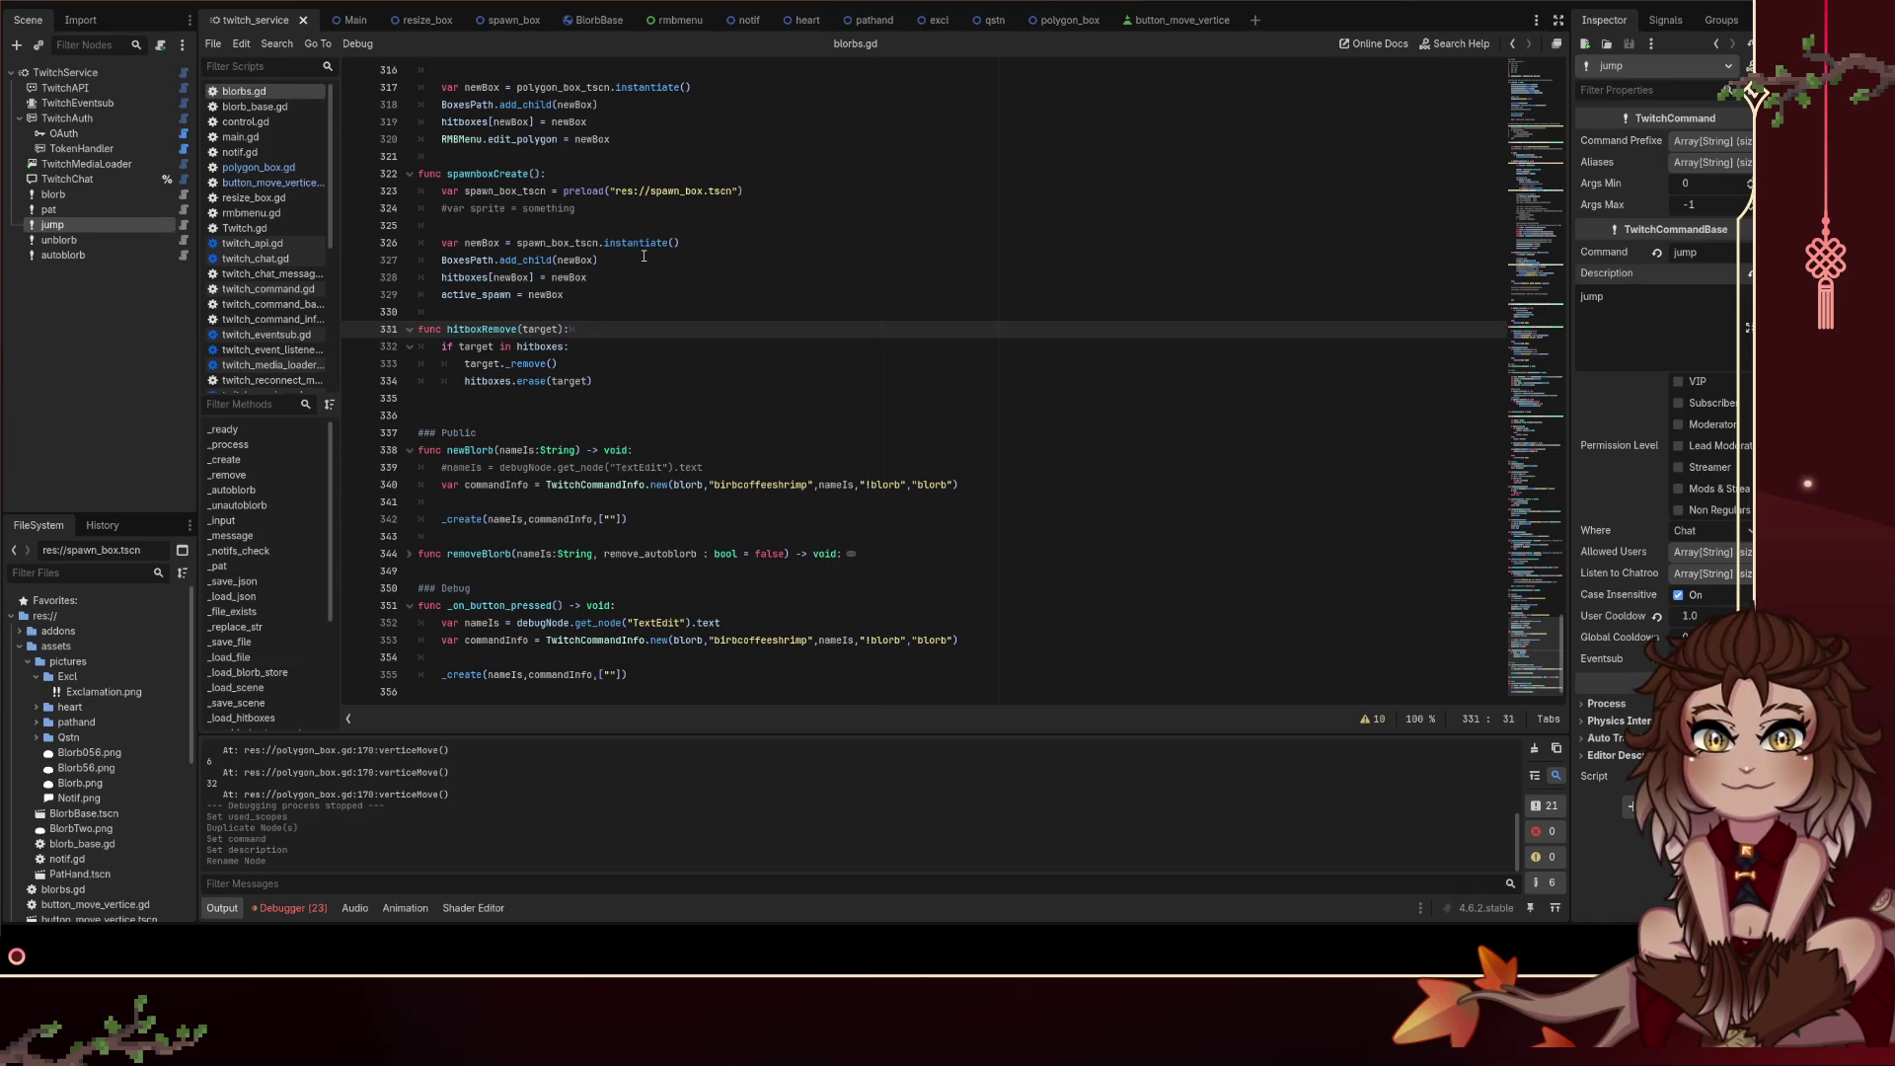
{"action": "left_click", "coordinate": [679, 392]}
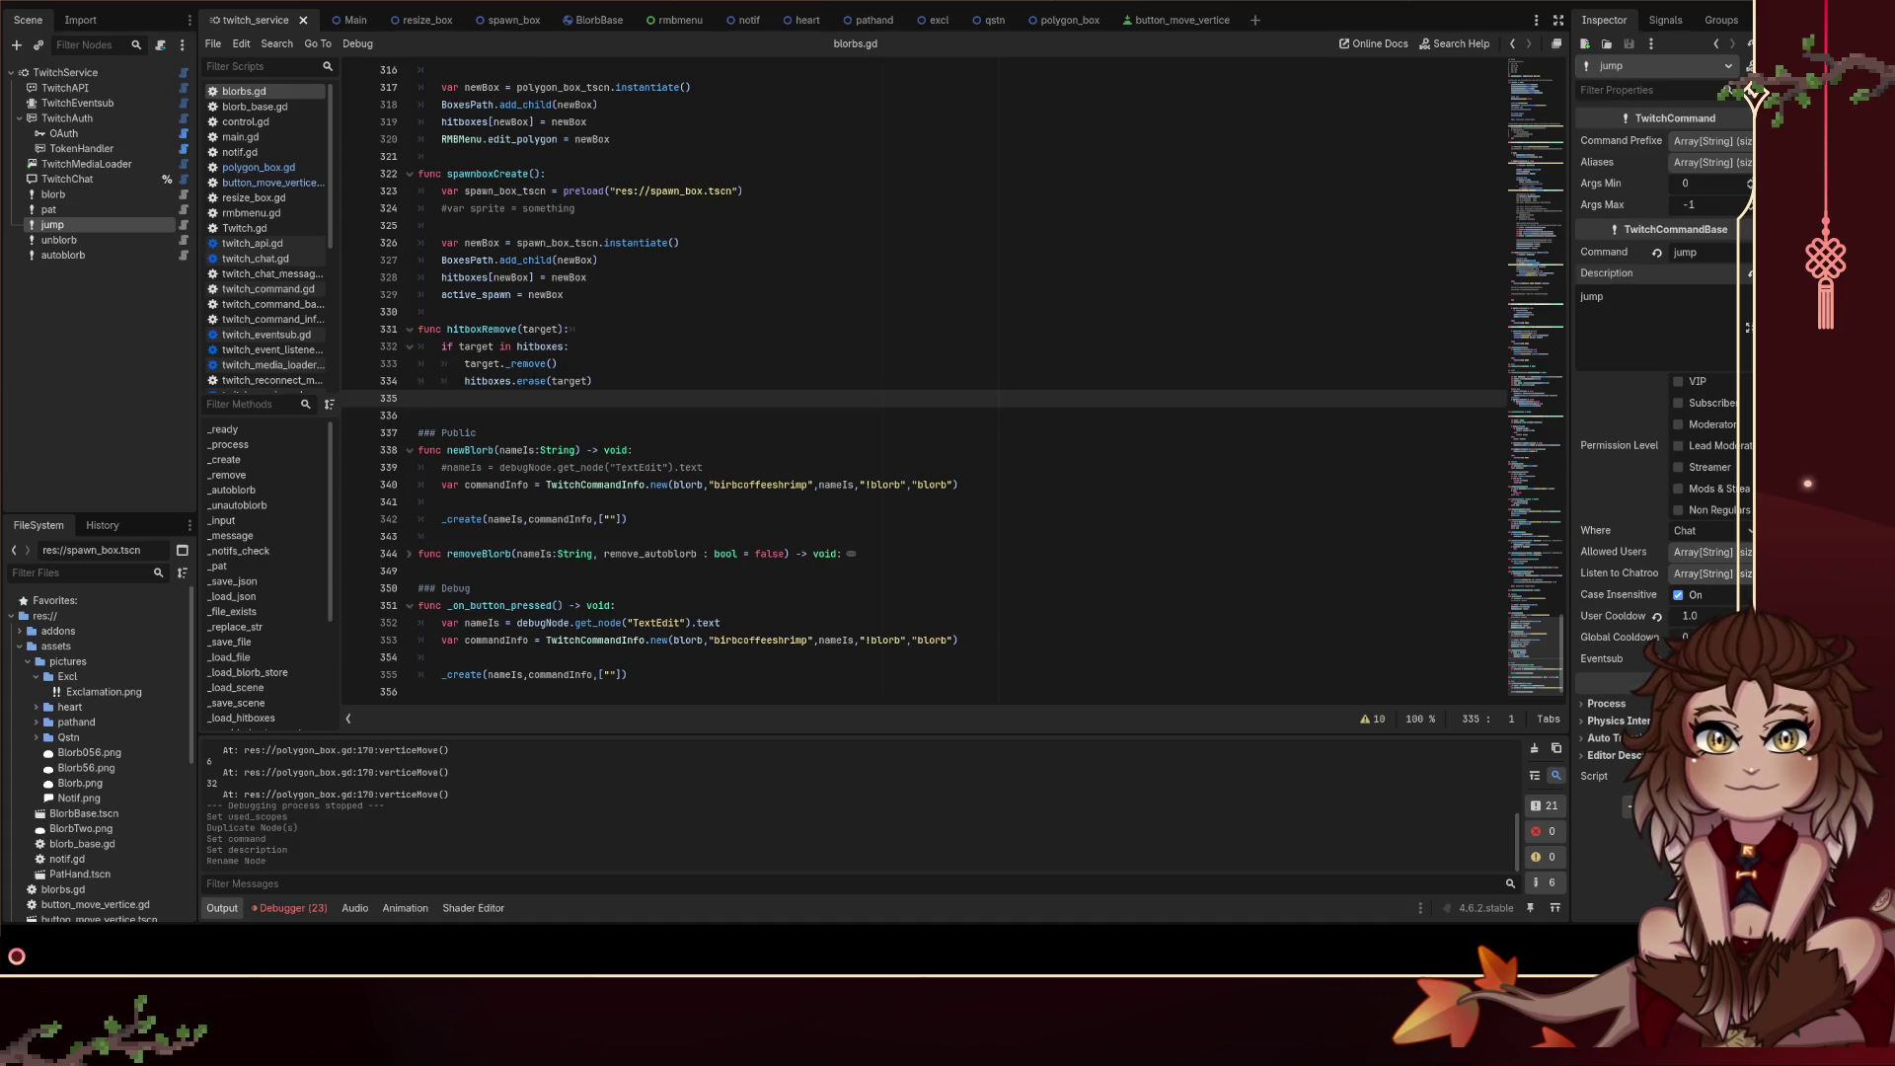
{"action": "key", "text": "Down"}
{"action": "left_click", "coordinate": [916, 312]}
{"action": "key", "text": "ctrl+f"}
{"action": "type", "text": "m"}
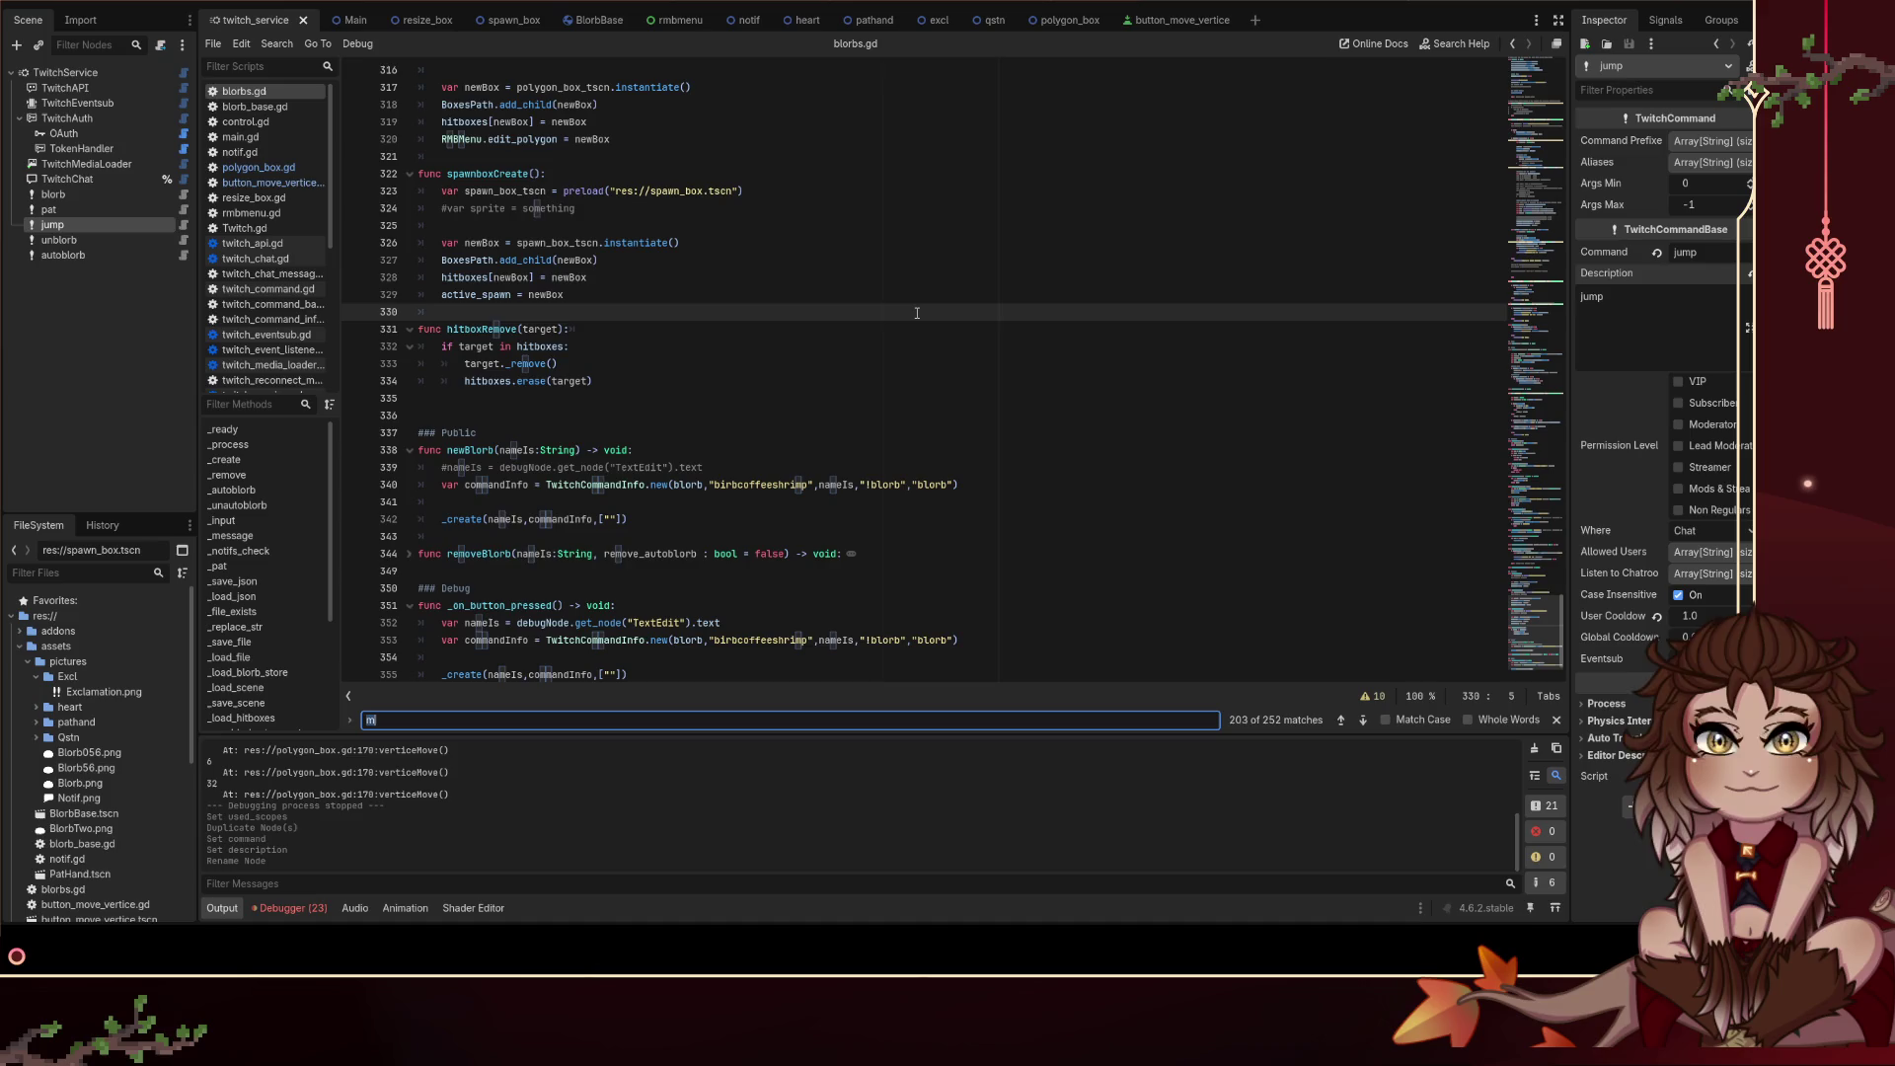
{"action": "type", "text": "pat"}
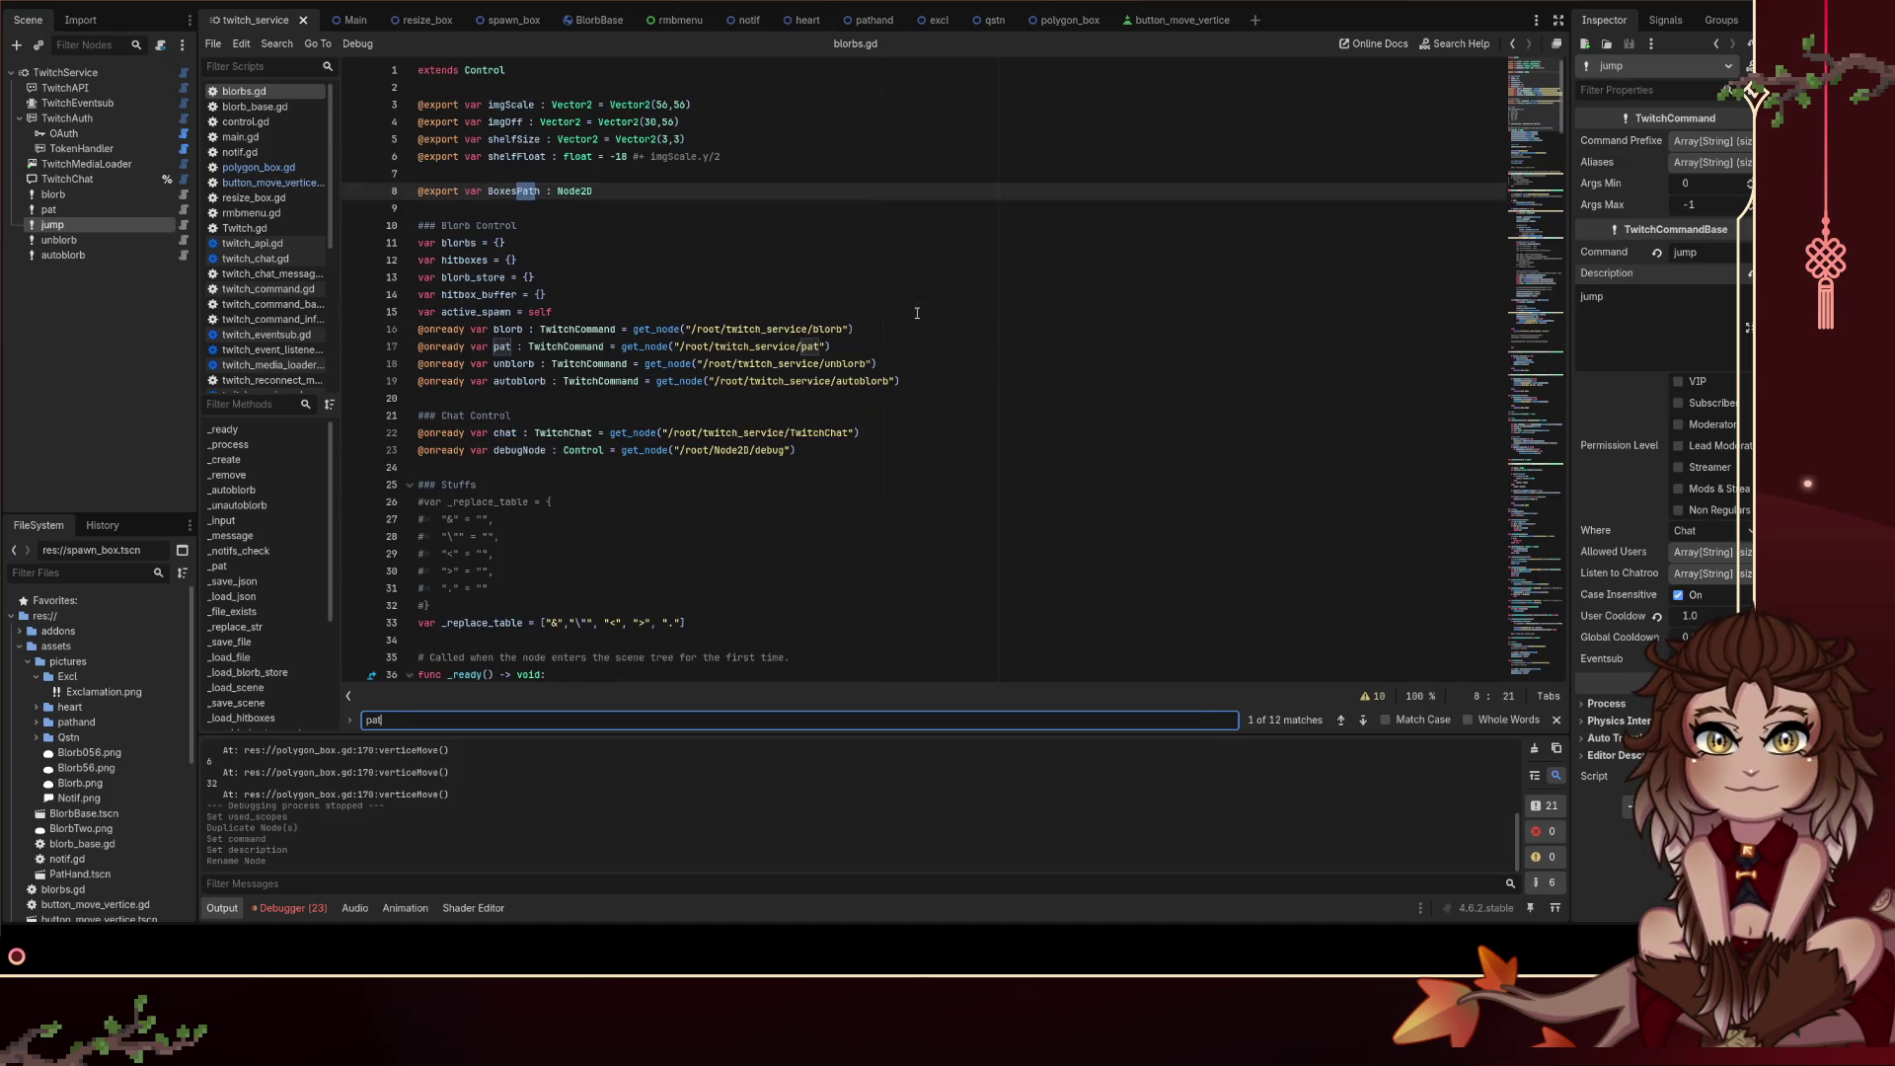
{"action": "left_click", "coordinate": [873, 316]}
{"action": "triple_click", "coordinate": [928, 384]}
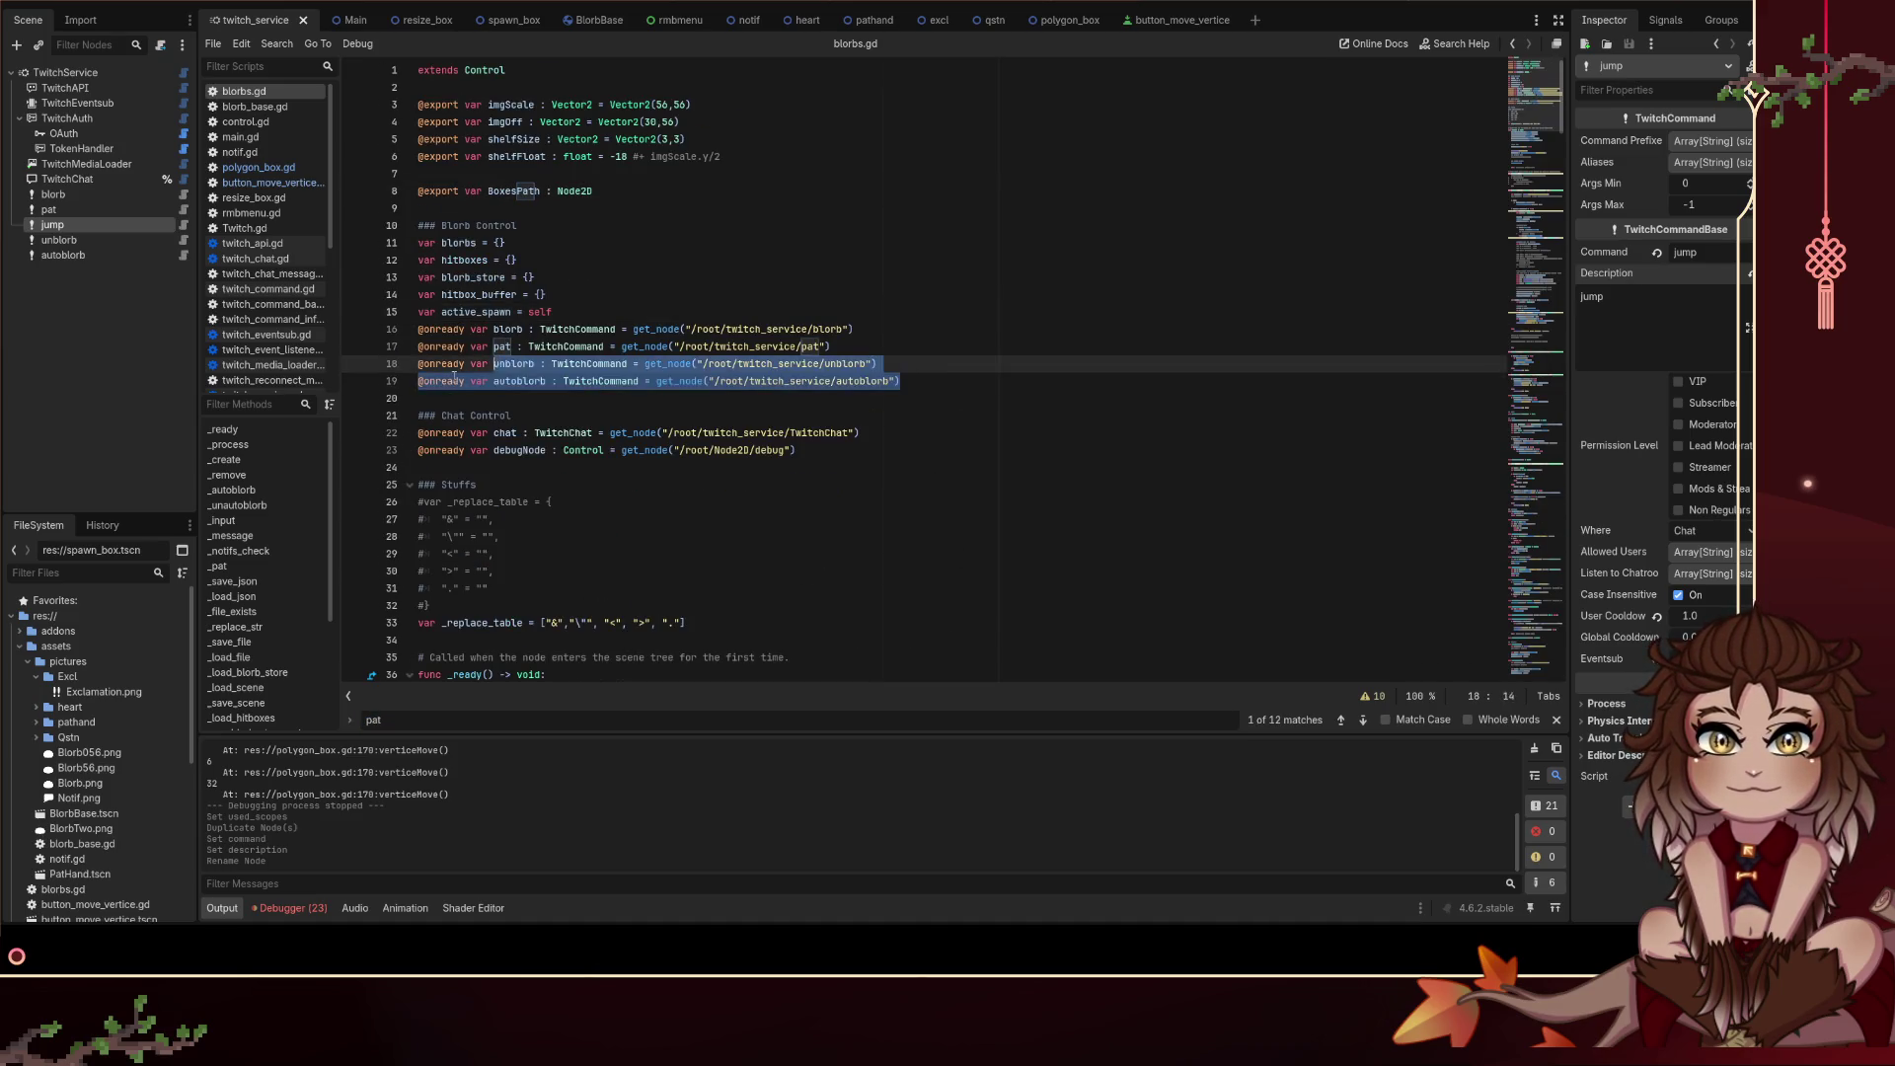
{"action": "key", "text": "ctrl+c"}
{"action": "left_click", "coordinate": [925, 381]}
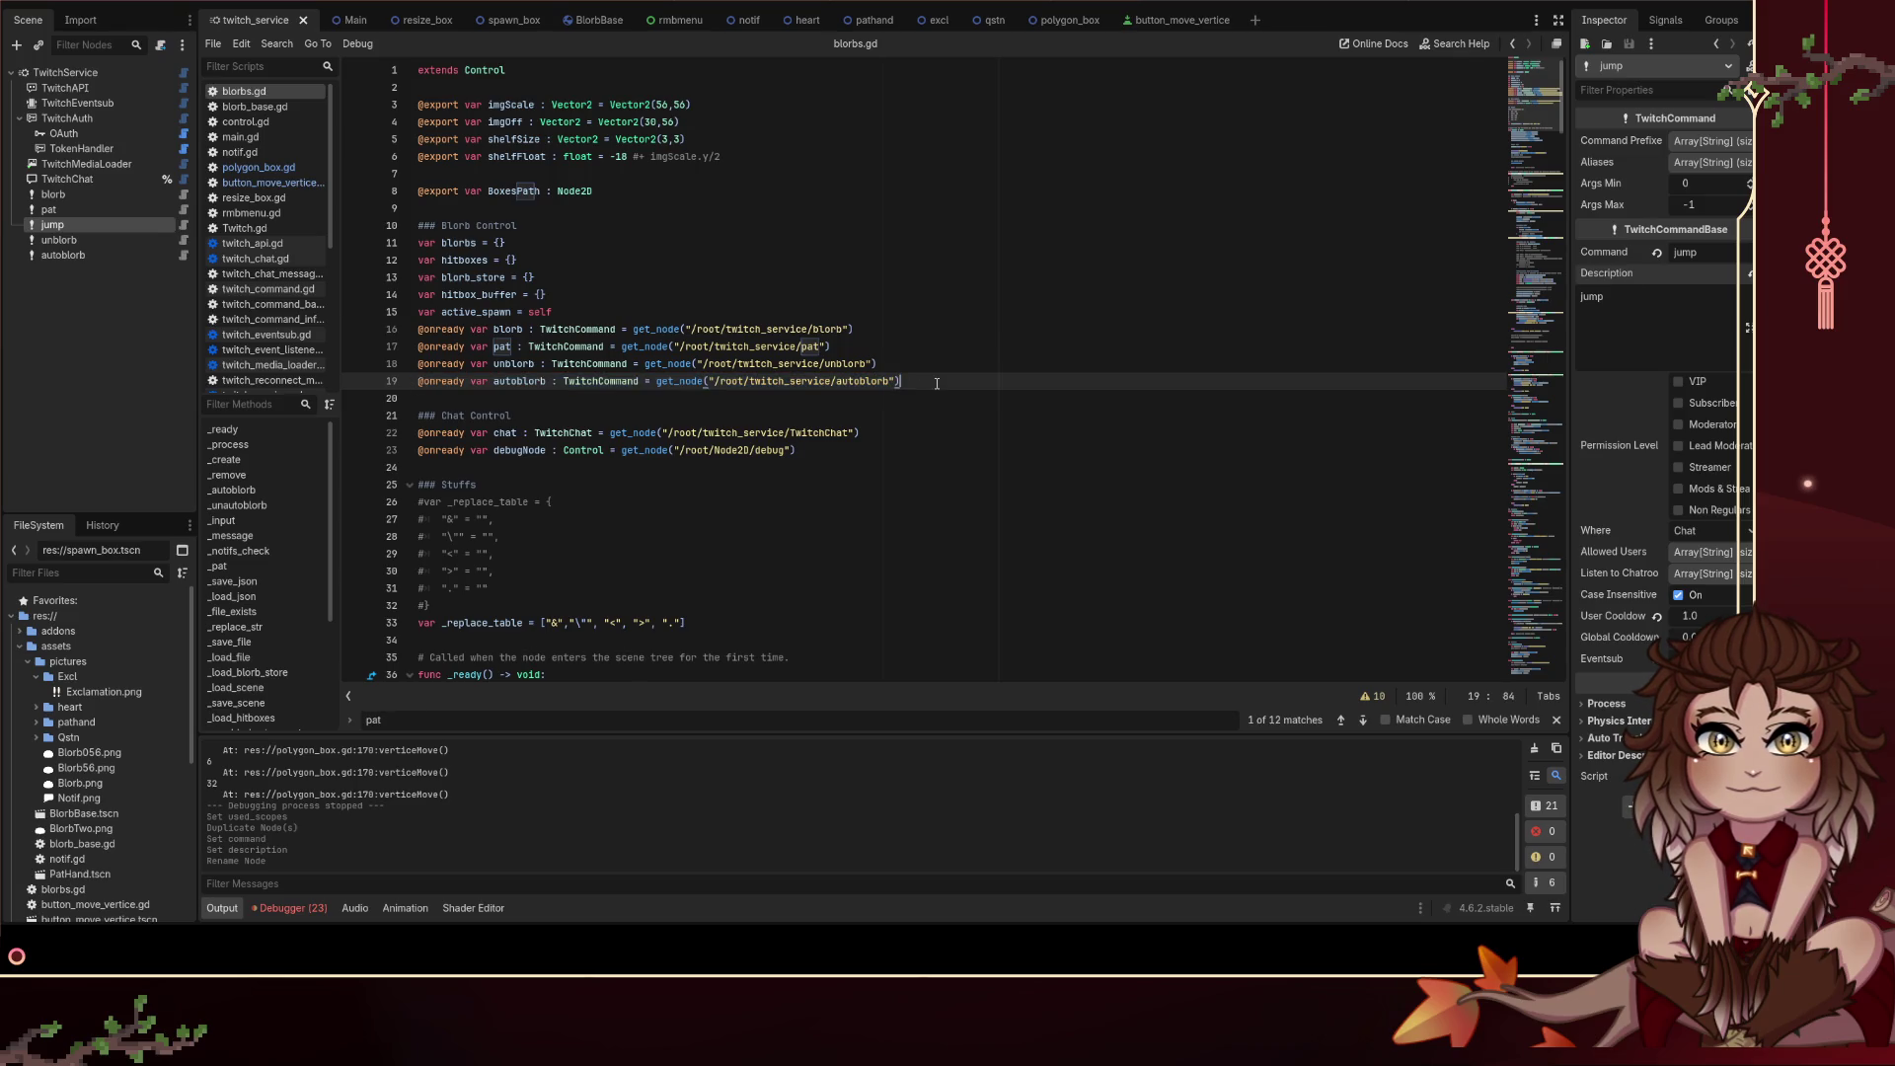
{"action": "key", "text": "Return"}
{"action": "key", "text": "ctrl+v"}
{"action": "double_click", "coordinate": [849, 399]}
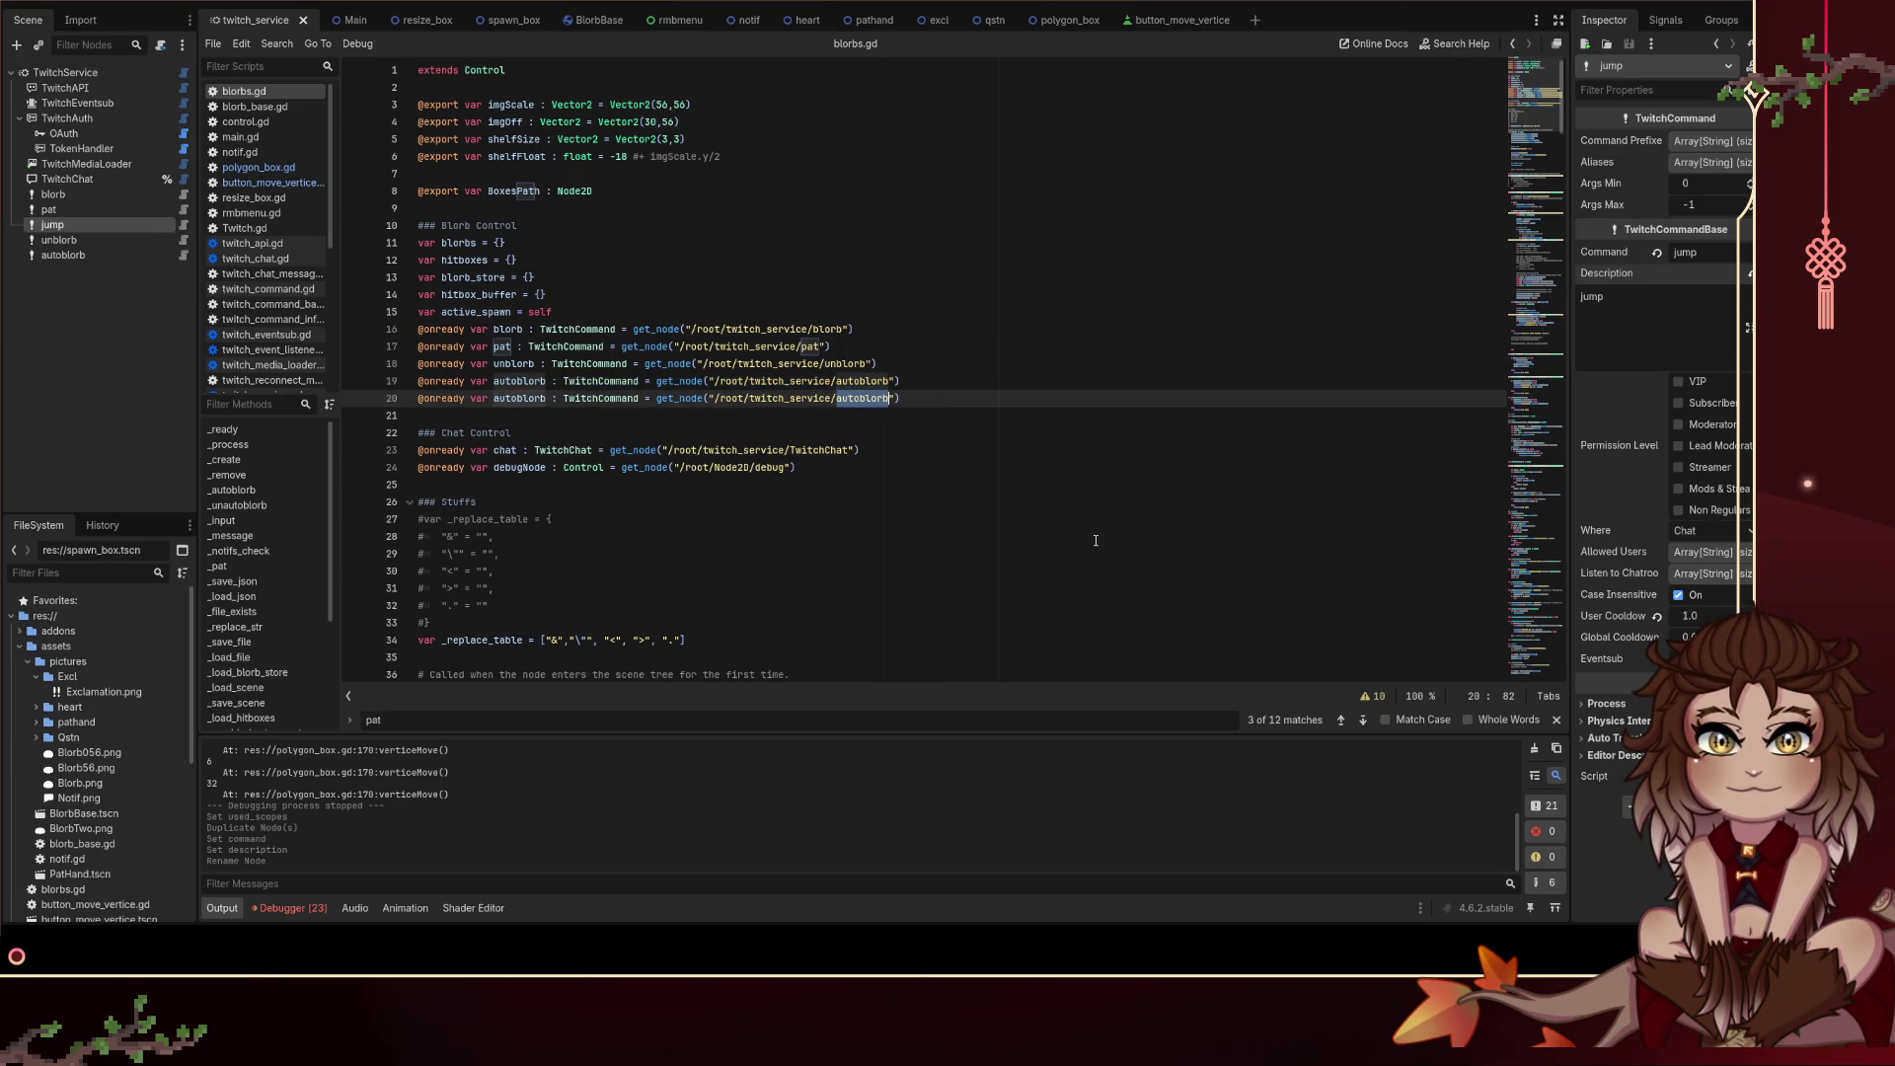
{"action": "type", "text": "jump"}
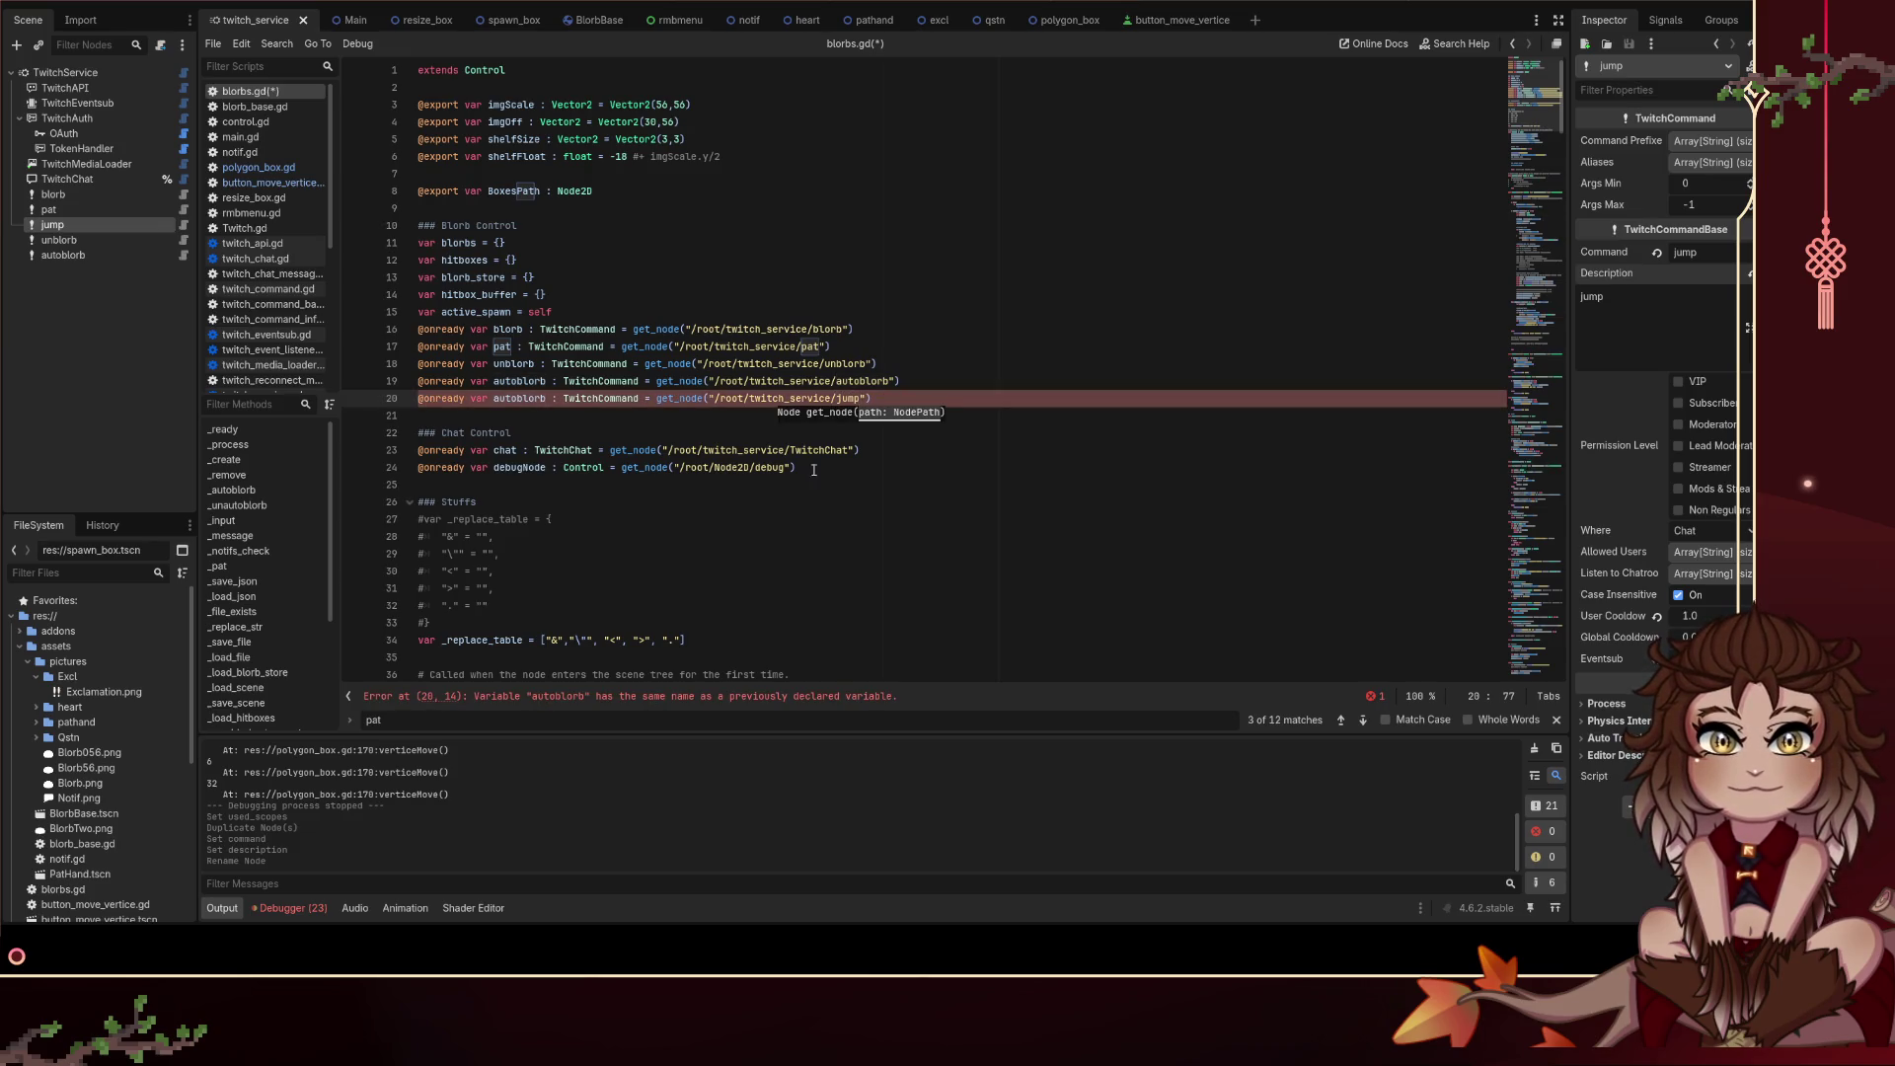
{"action": "left_click", "coordinate": [714, 398]}
{"action": "double_click", "coordinate": [518, 399]}
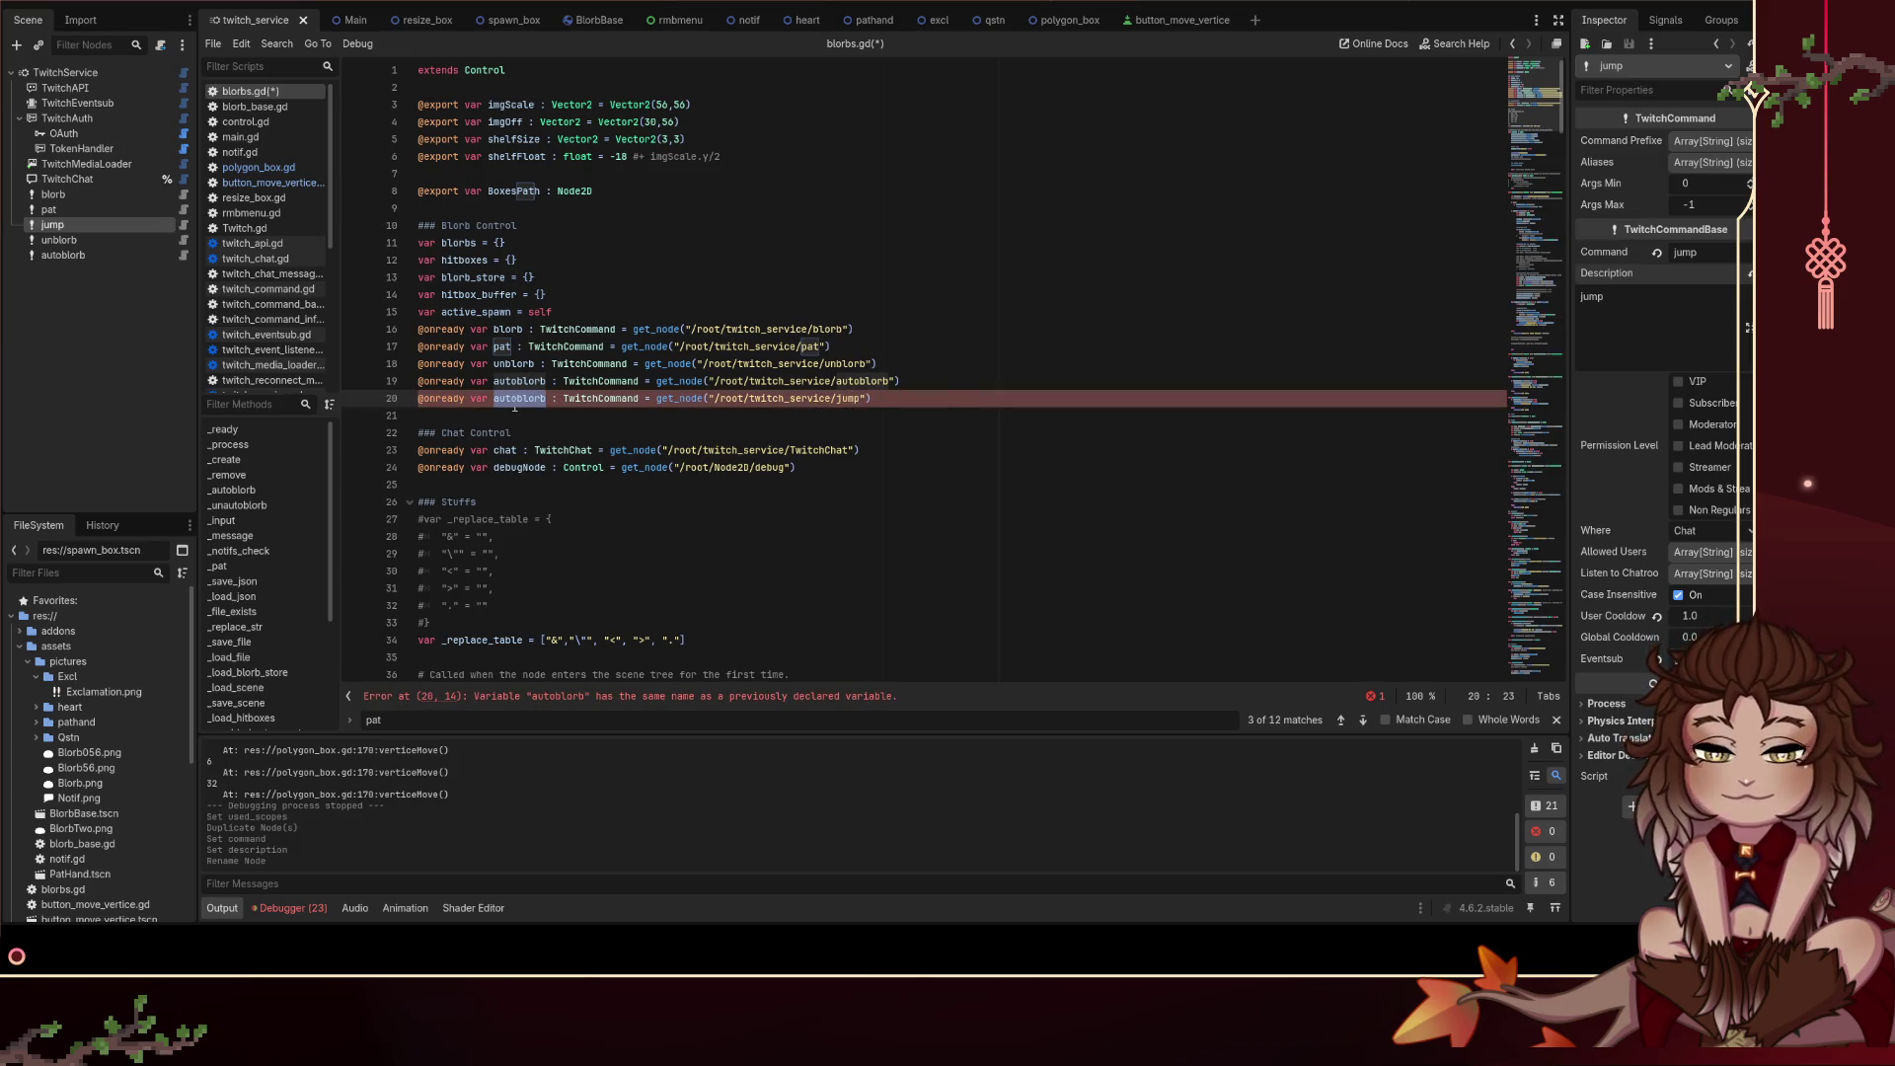
{"action": "type", "text": "jump"}
{"action": "key", "text": "ctrl+s"}
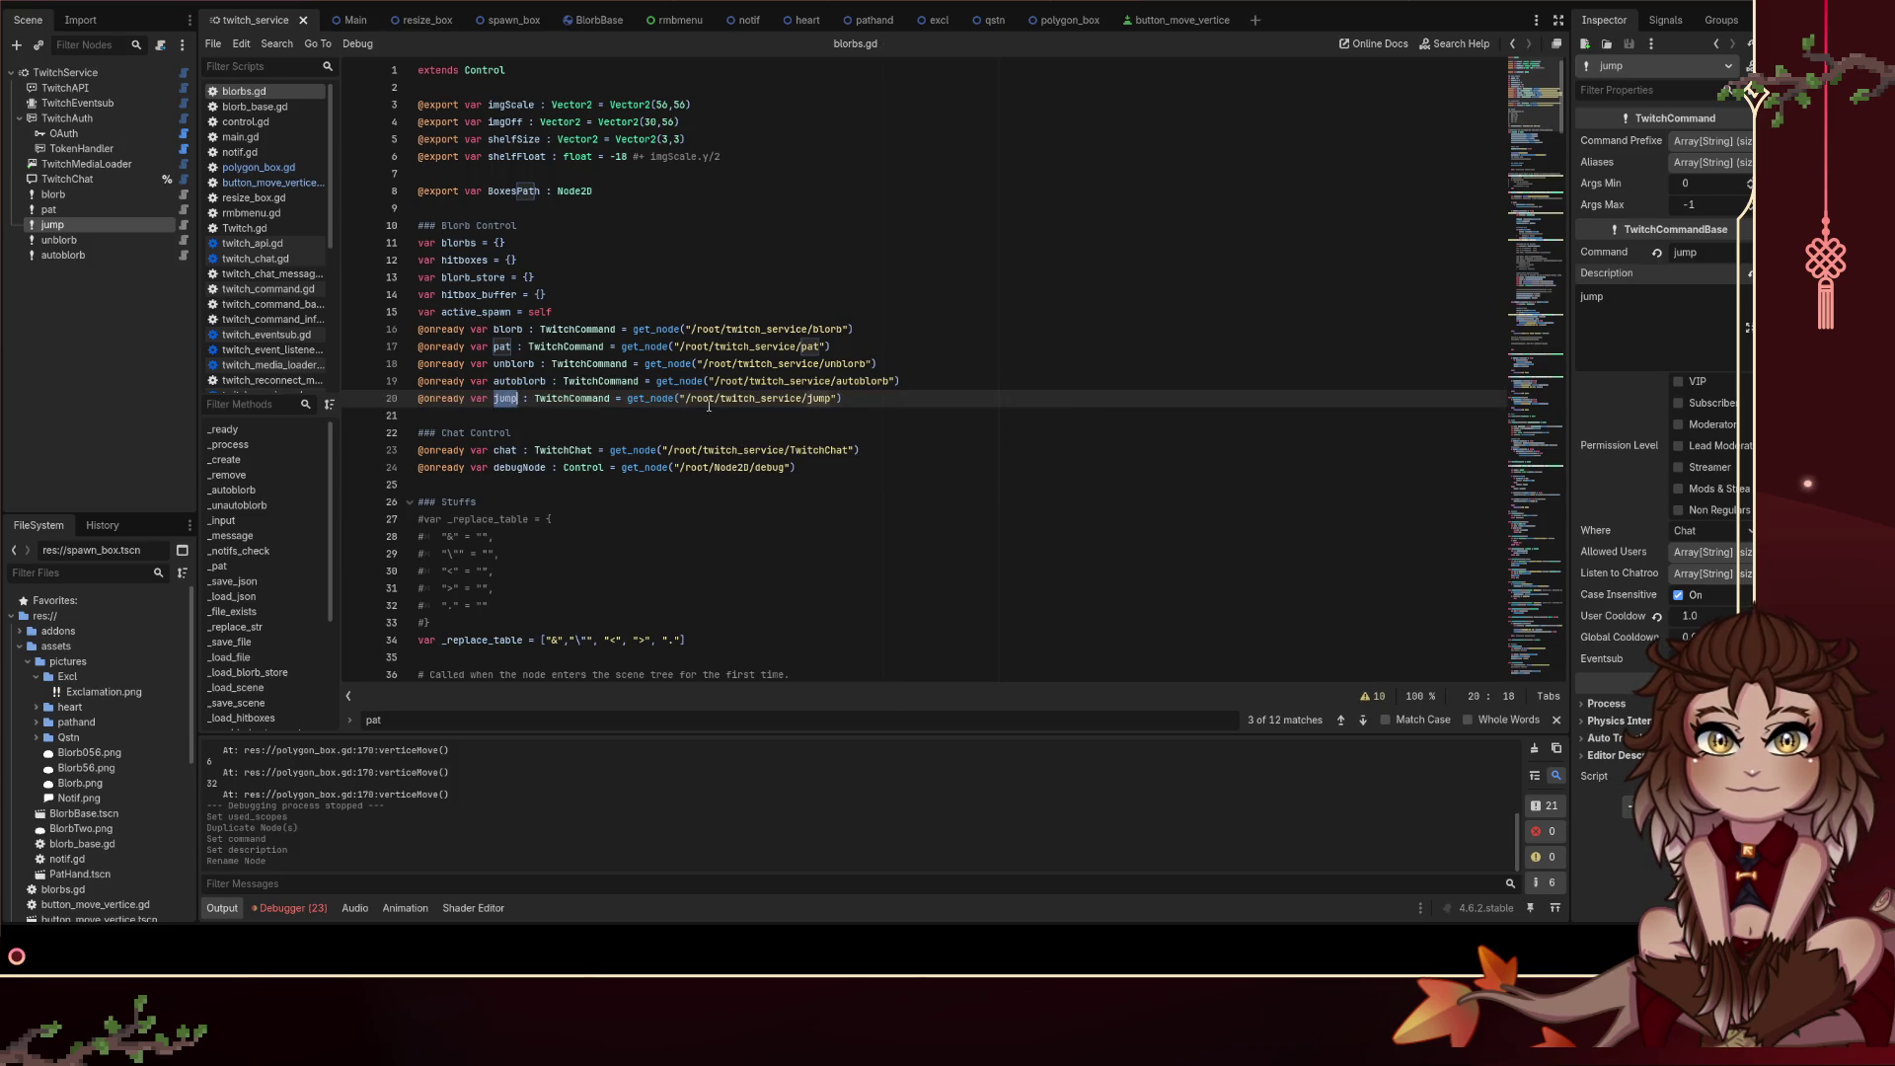
Step: In _ready, add jump.command_received.connect(_jump) after line 42 and save
{"action": "scroll", "coordinate": [651, 416], "scroll_direction": "down", "scroll_amount": 4}
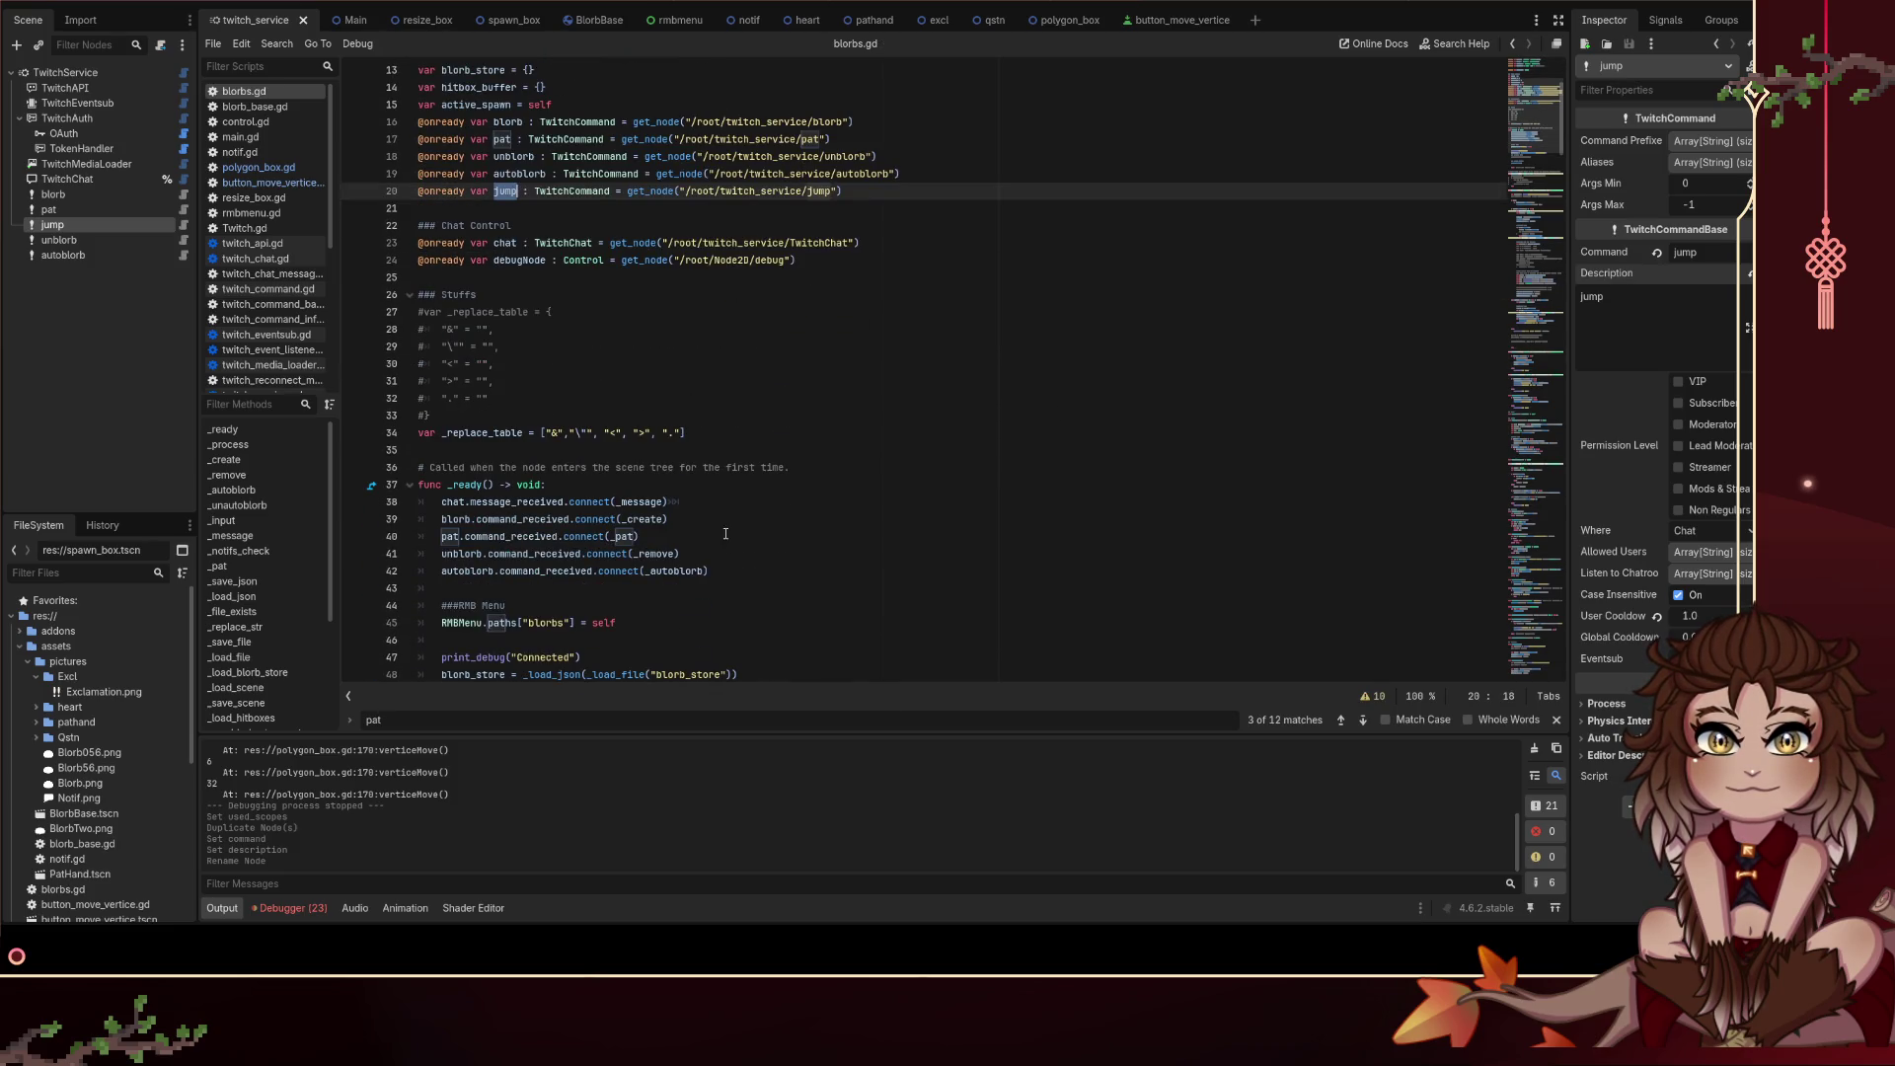
{"action": "left_click", "coordinate": [726, 571]}
{"action": "left_click_drag", "start_coordinate": [642, 536], "coordinate": [396, 544]}
{"action": "key", "text": "ctrl+c"}
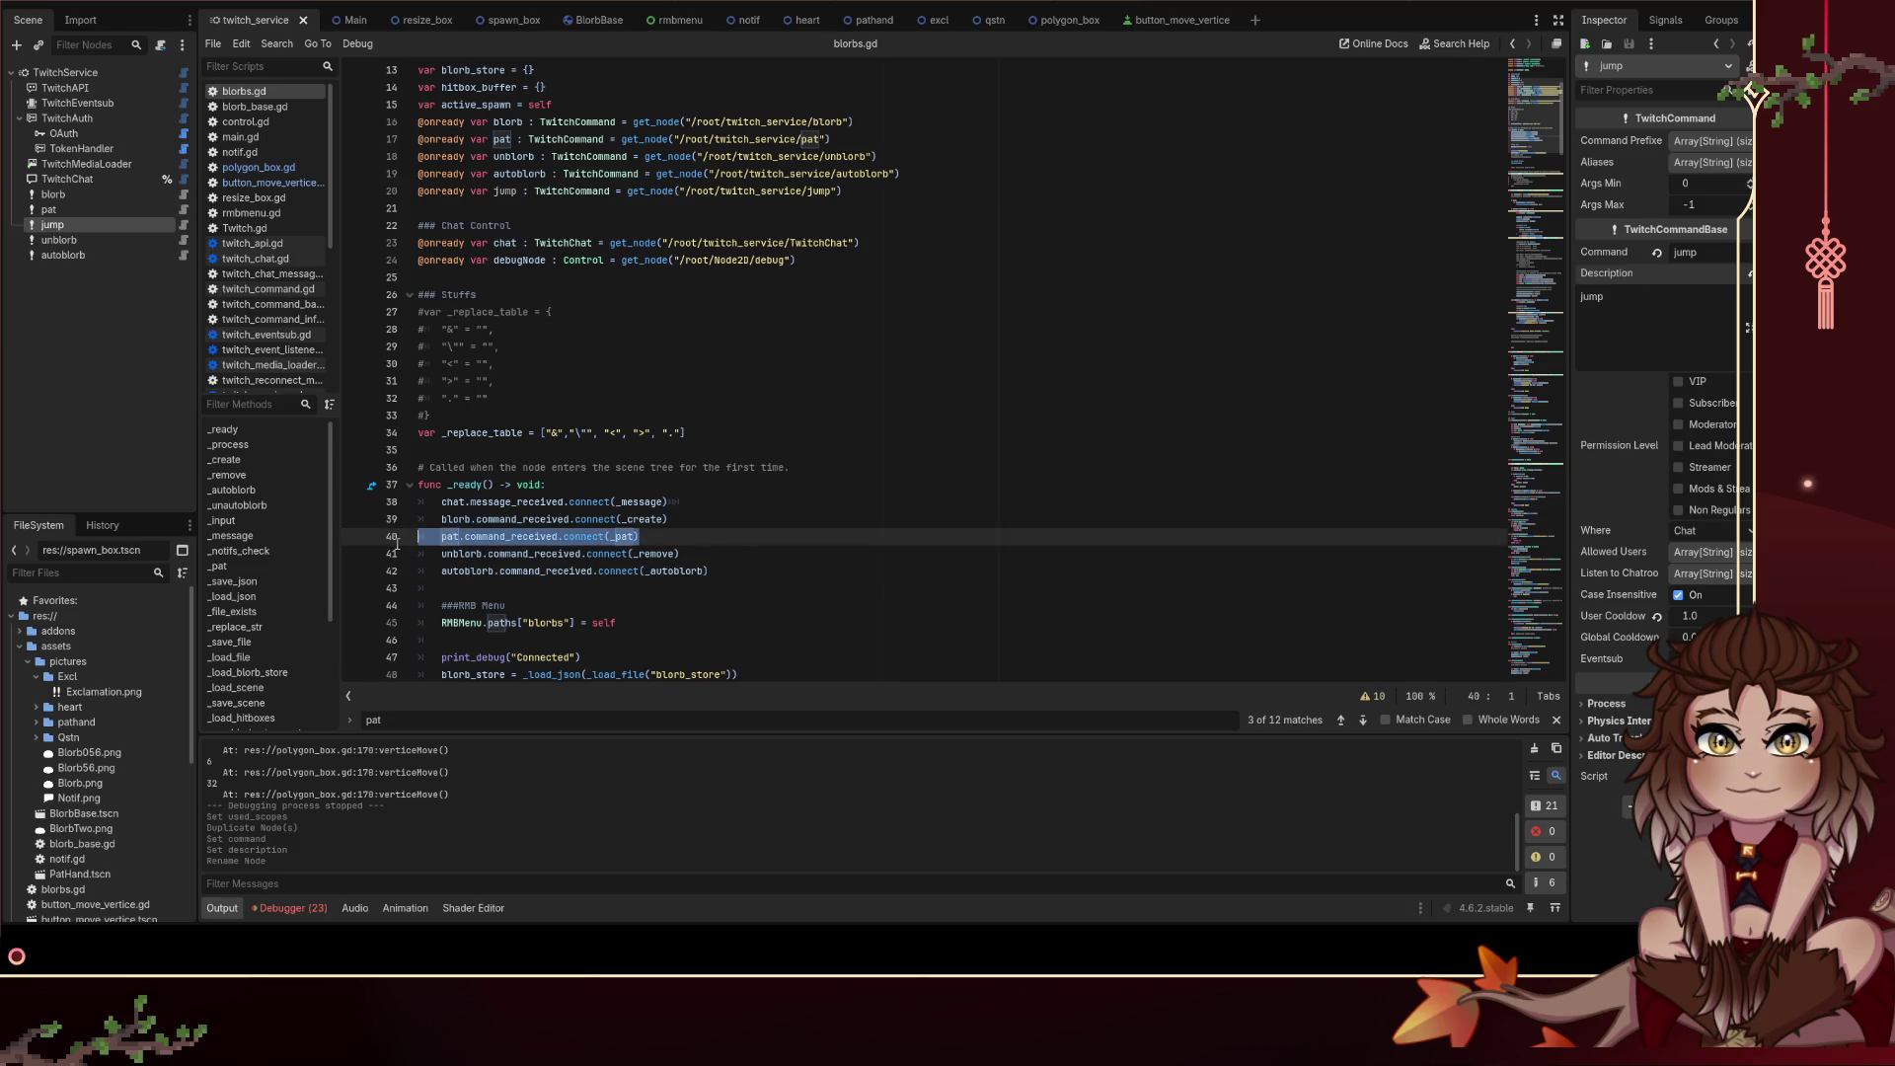
{"action": "left_click", "coordinate": [751, 571]}
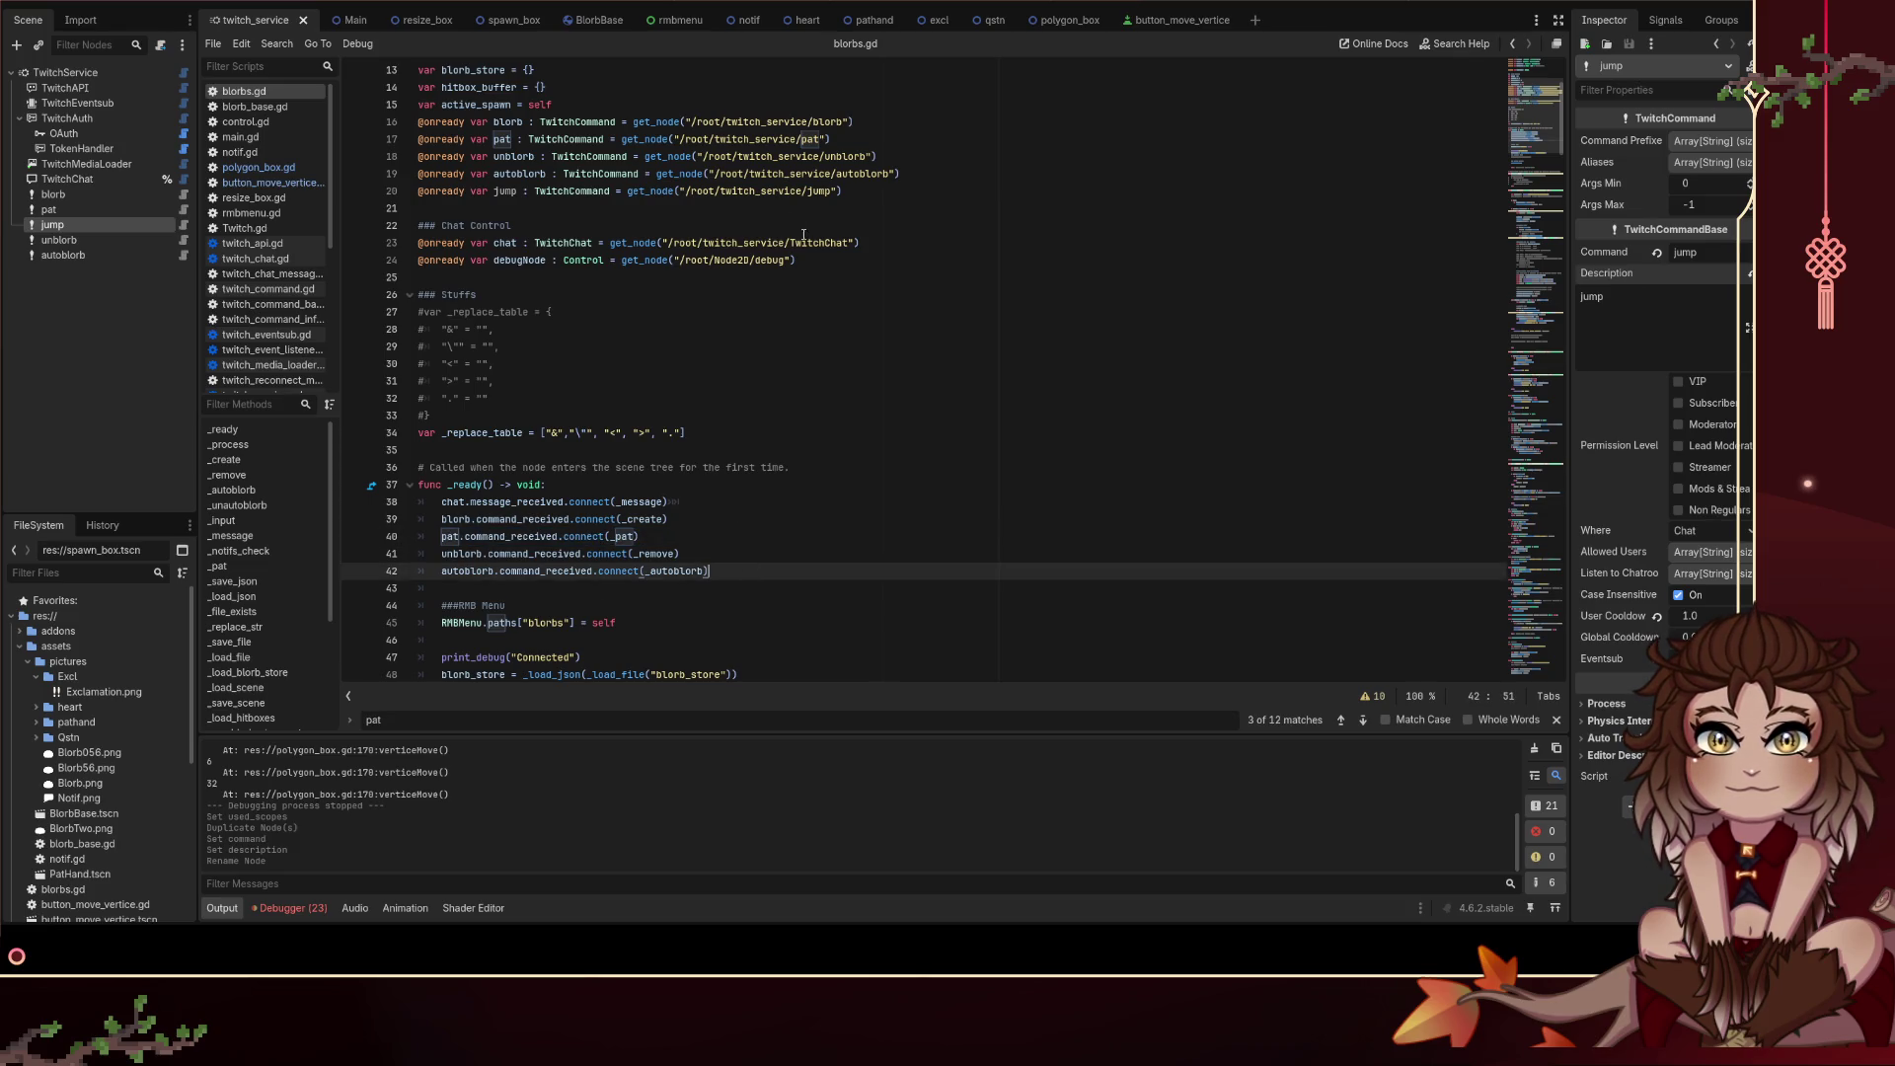
{"action": "key", "text": "Return"}
{"action": "key", "text": "ctrl+v"}
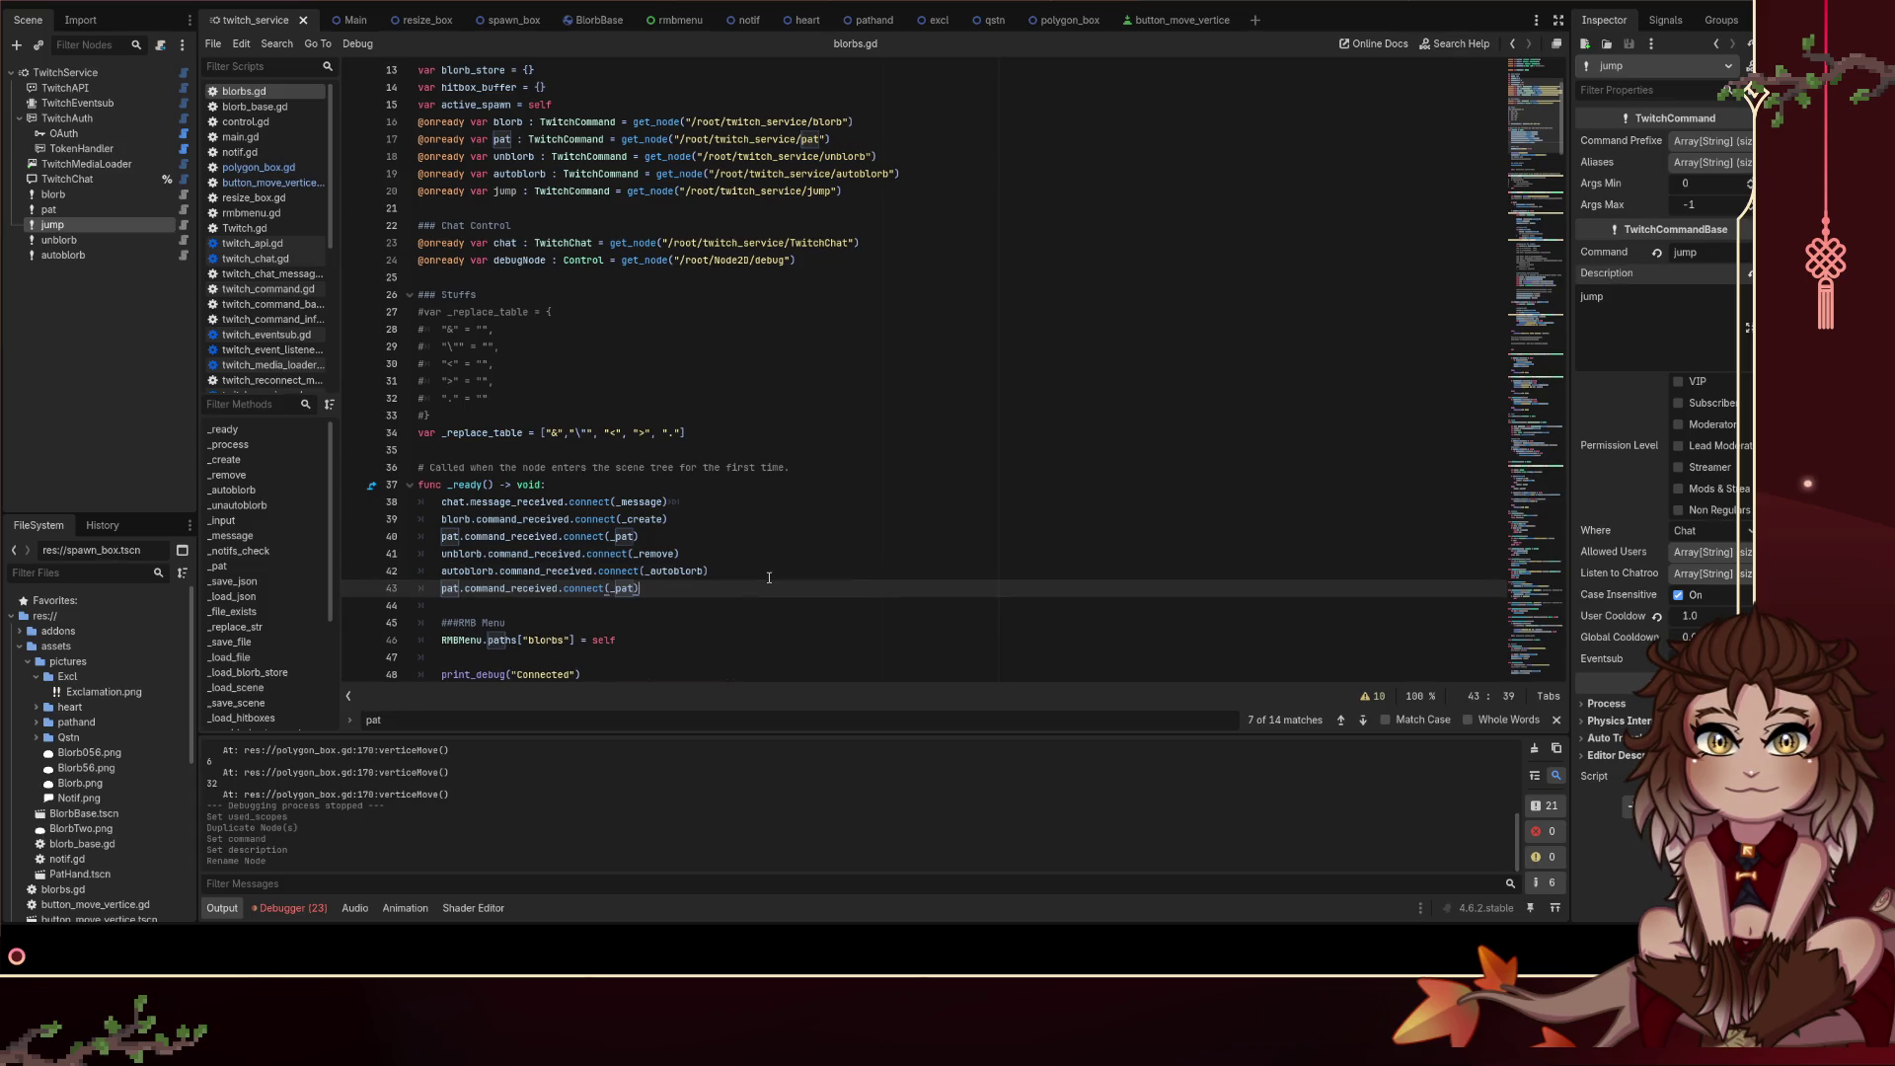
{"action": "key", "text": "Delete"}
{"action": "key", "text": "Delete"}
{"action": "key", "text": "Delete"}
{"action": "type", "text": "jump"}
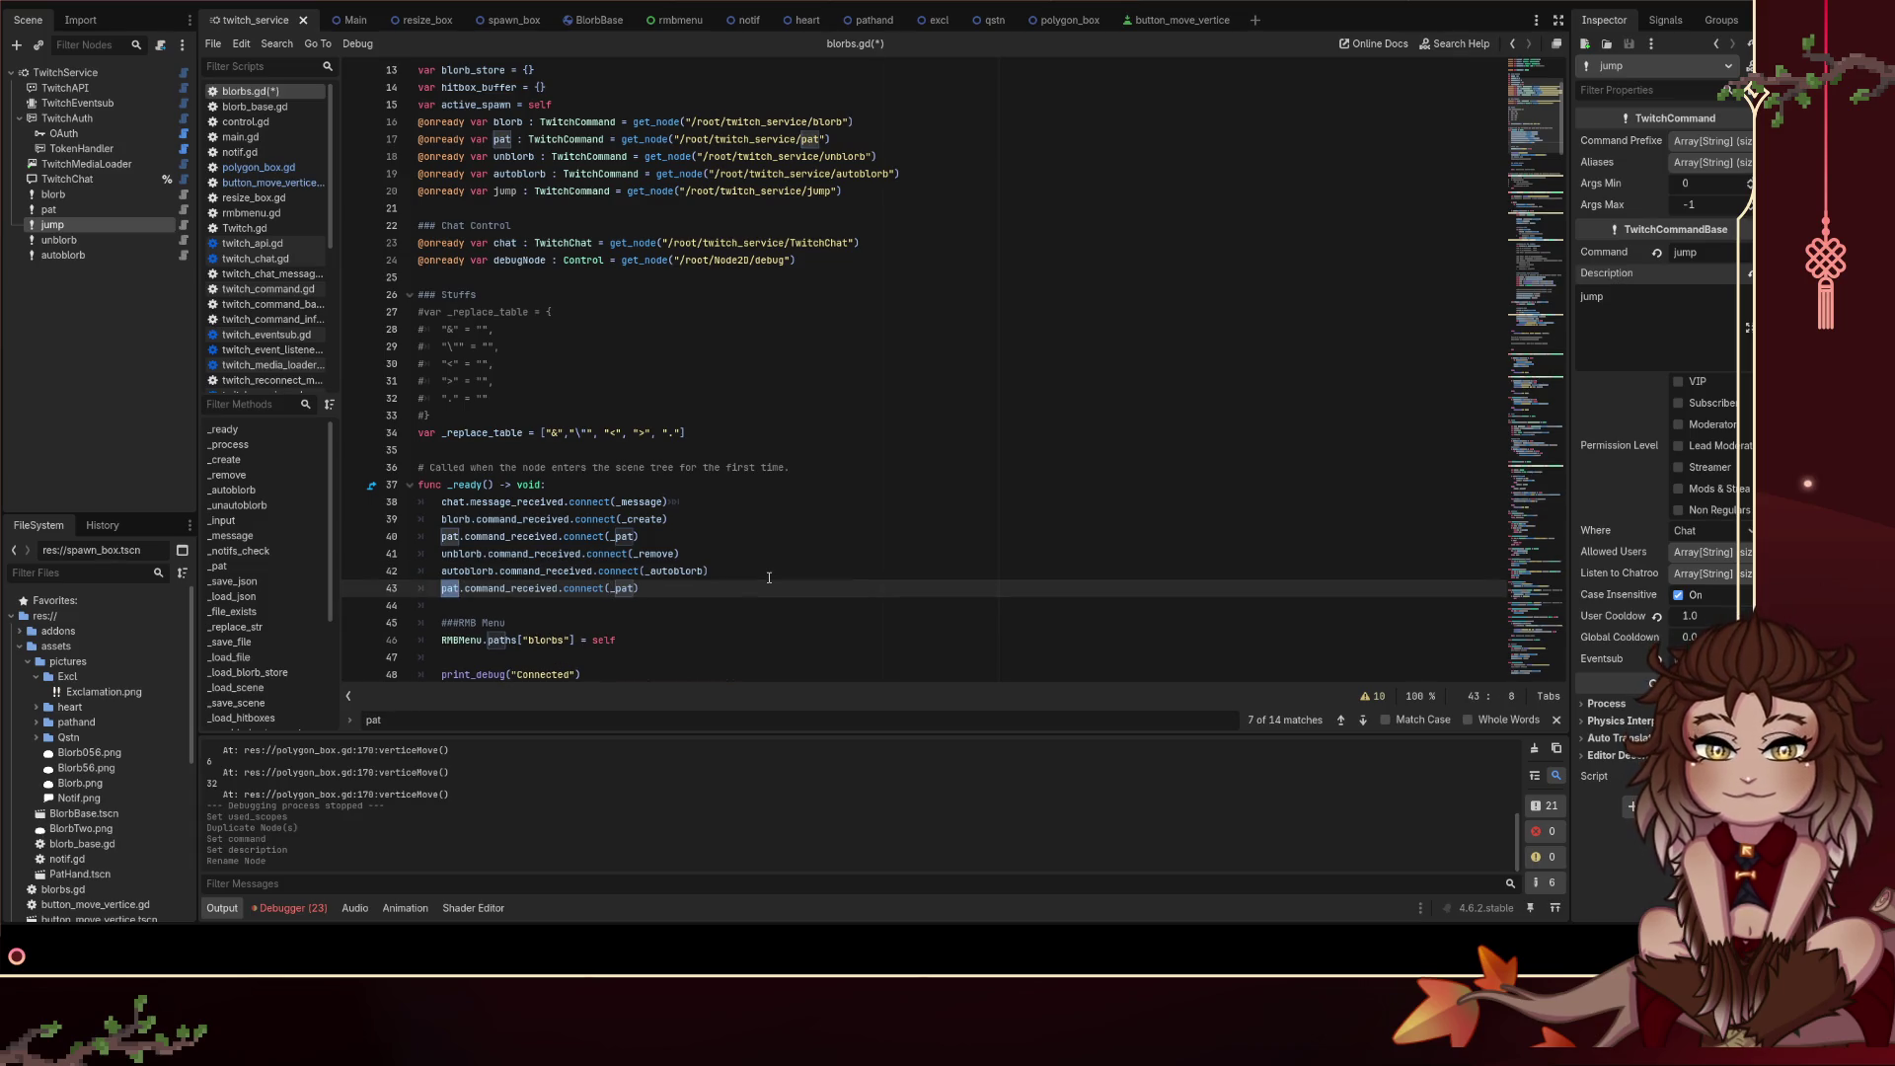
{"action": "double_click", "coordinate": [627, 588]}
{"action": "key", "text": "shift+Right"}
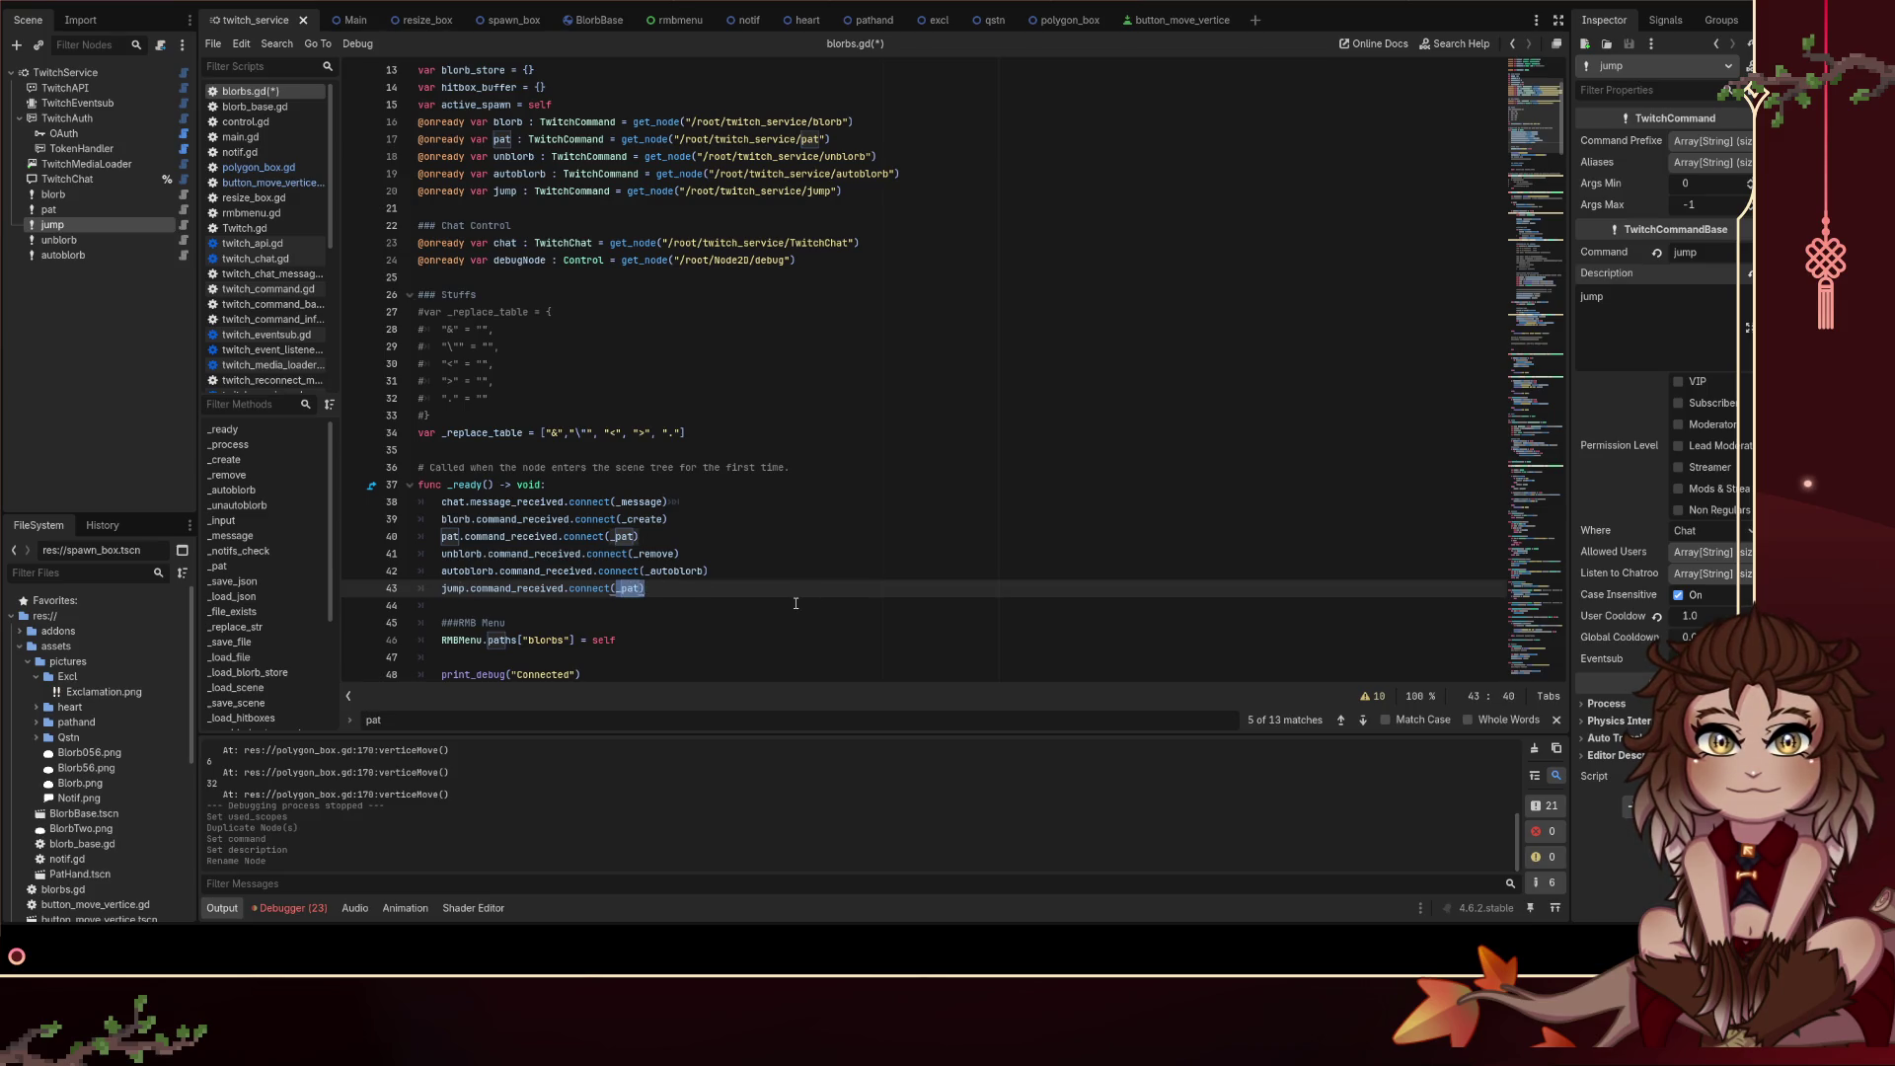
{"action": "type", "text": "_jump)"}
{"action": "key", "text": "ctrl+s"}
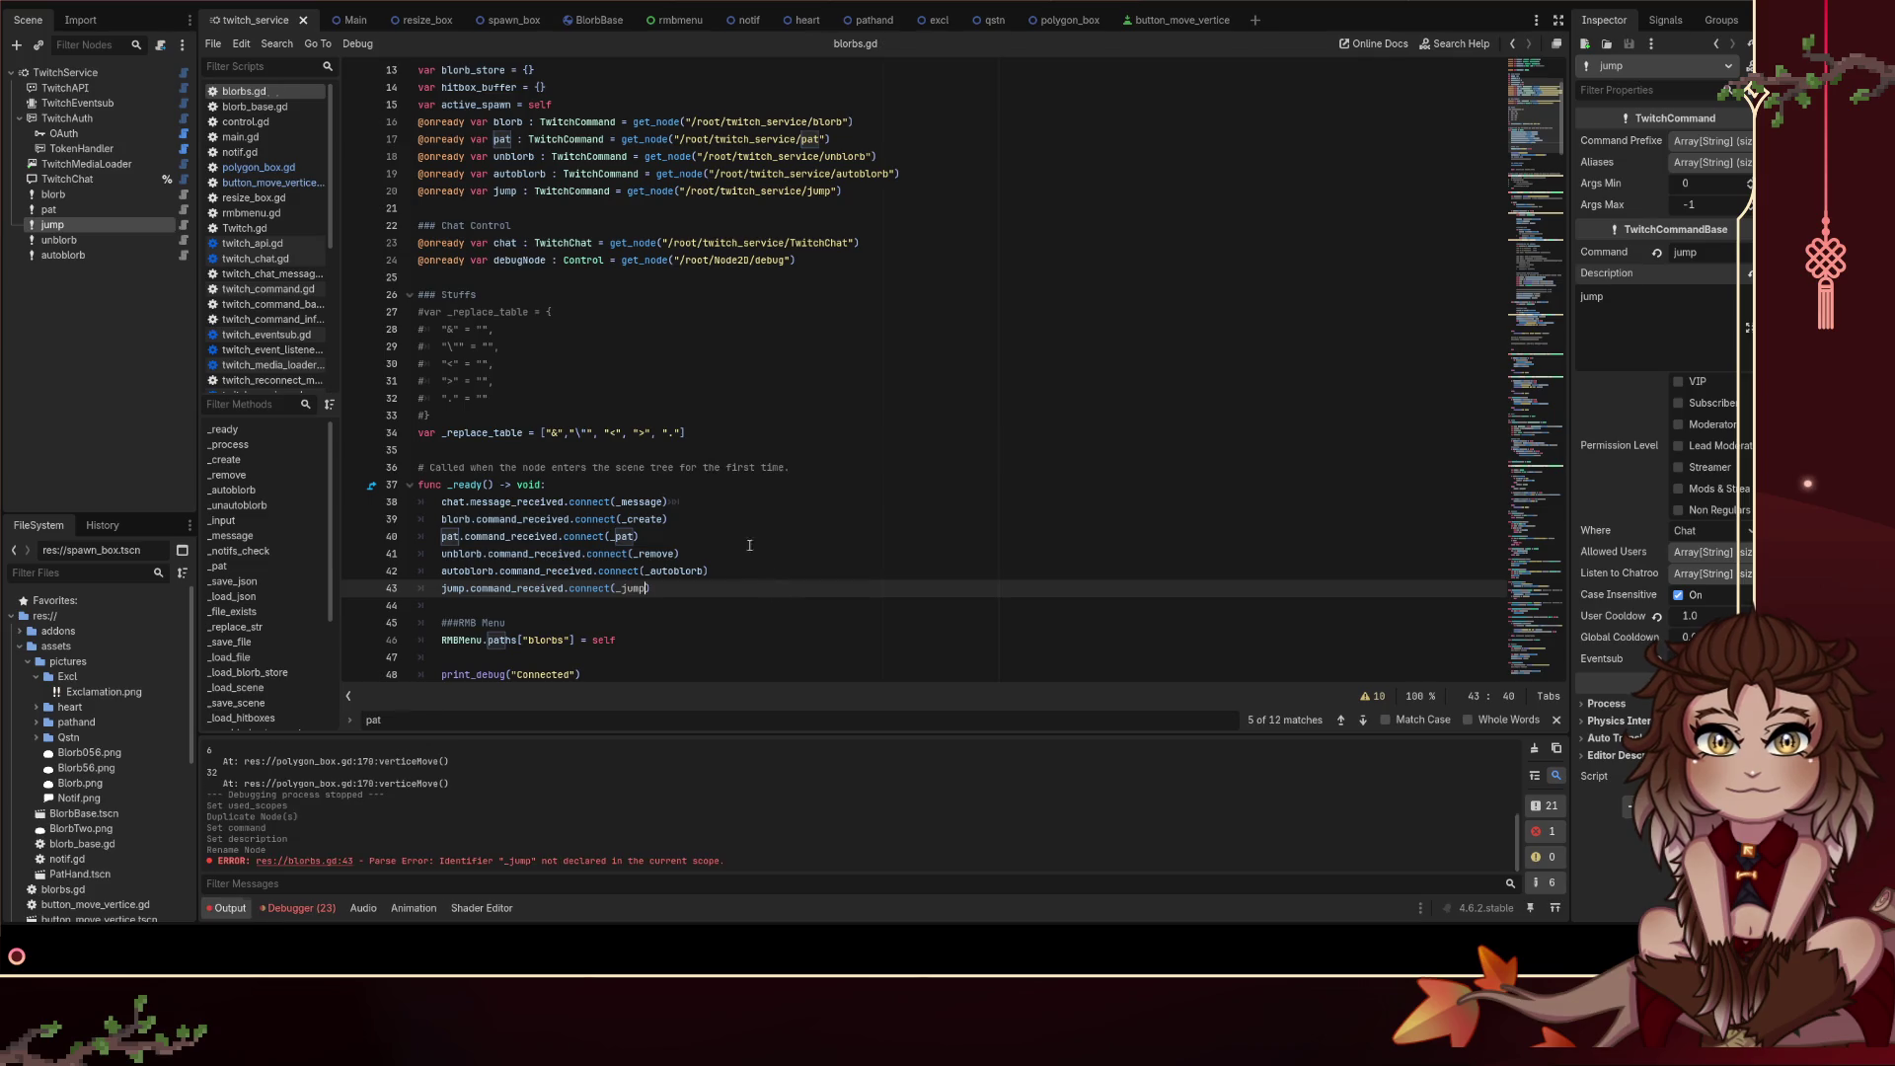
Step: Search the script for _pat to reach its function definition
{"action": "double_click", "coordinate": [622, 536]}
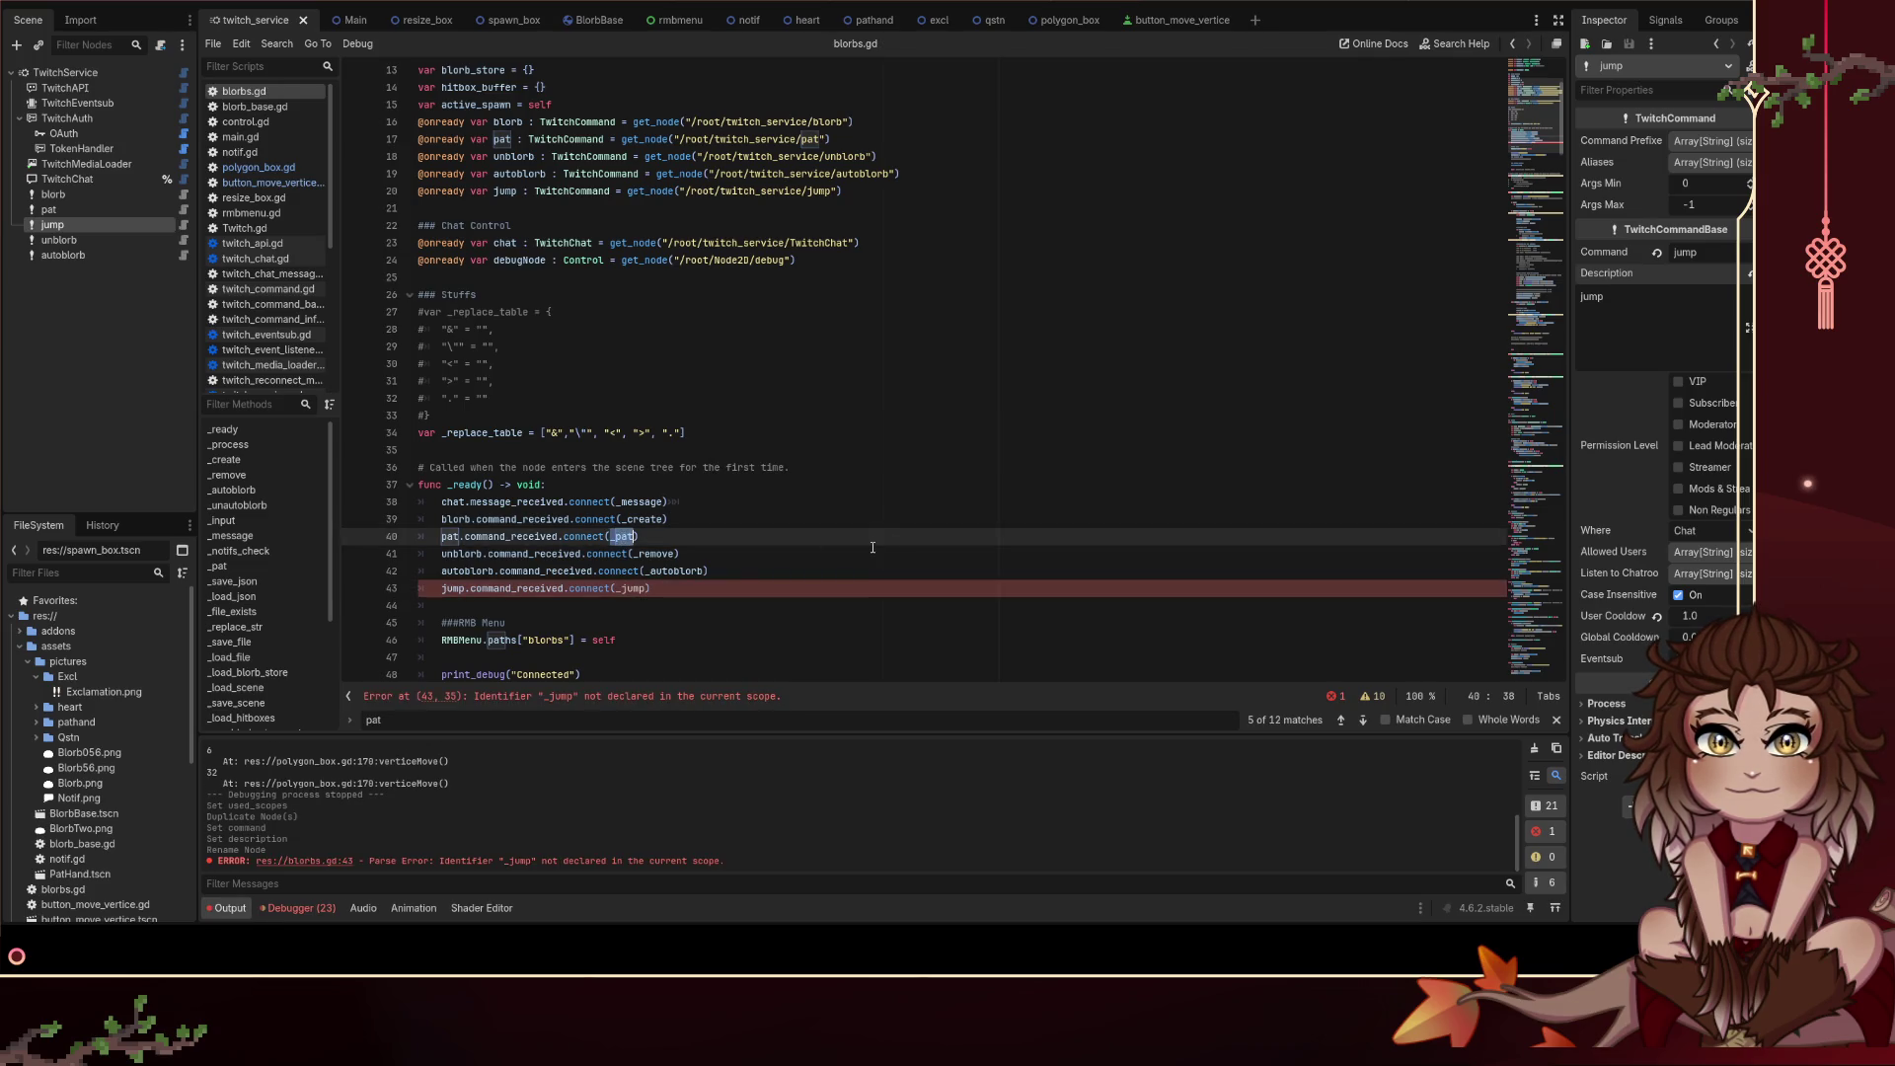
{"action": "key", "text": "ctrl+f"}
{"action": "key", "text": "Return"}
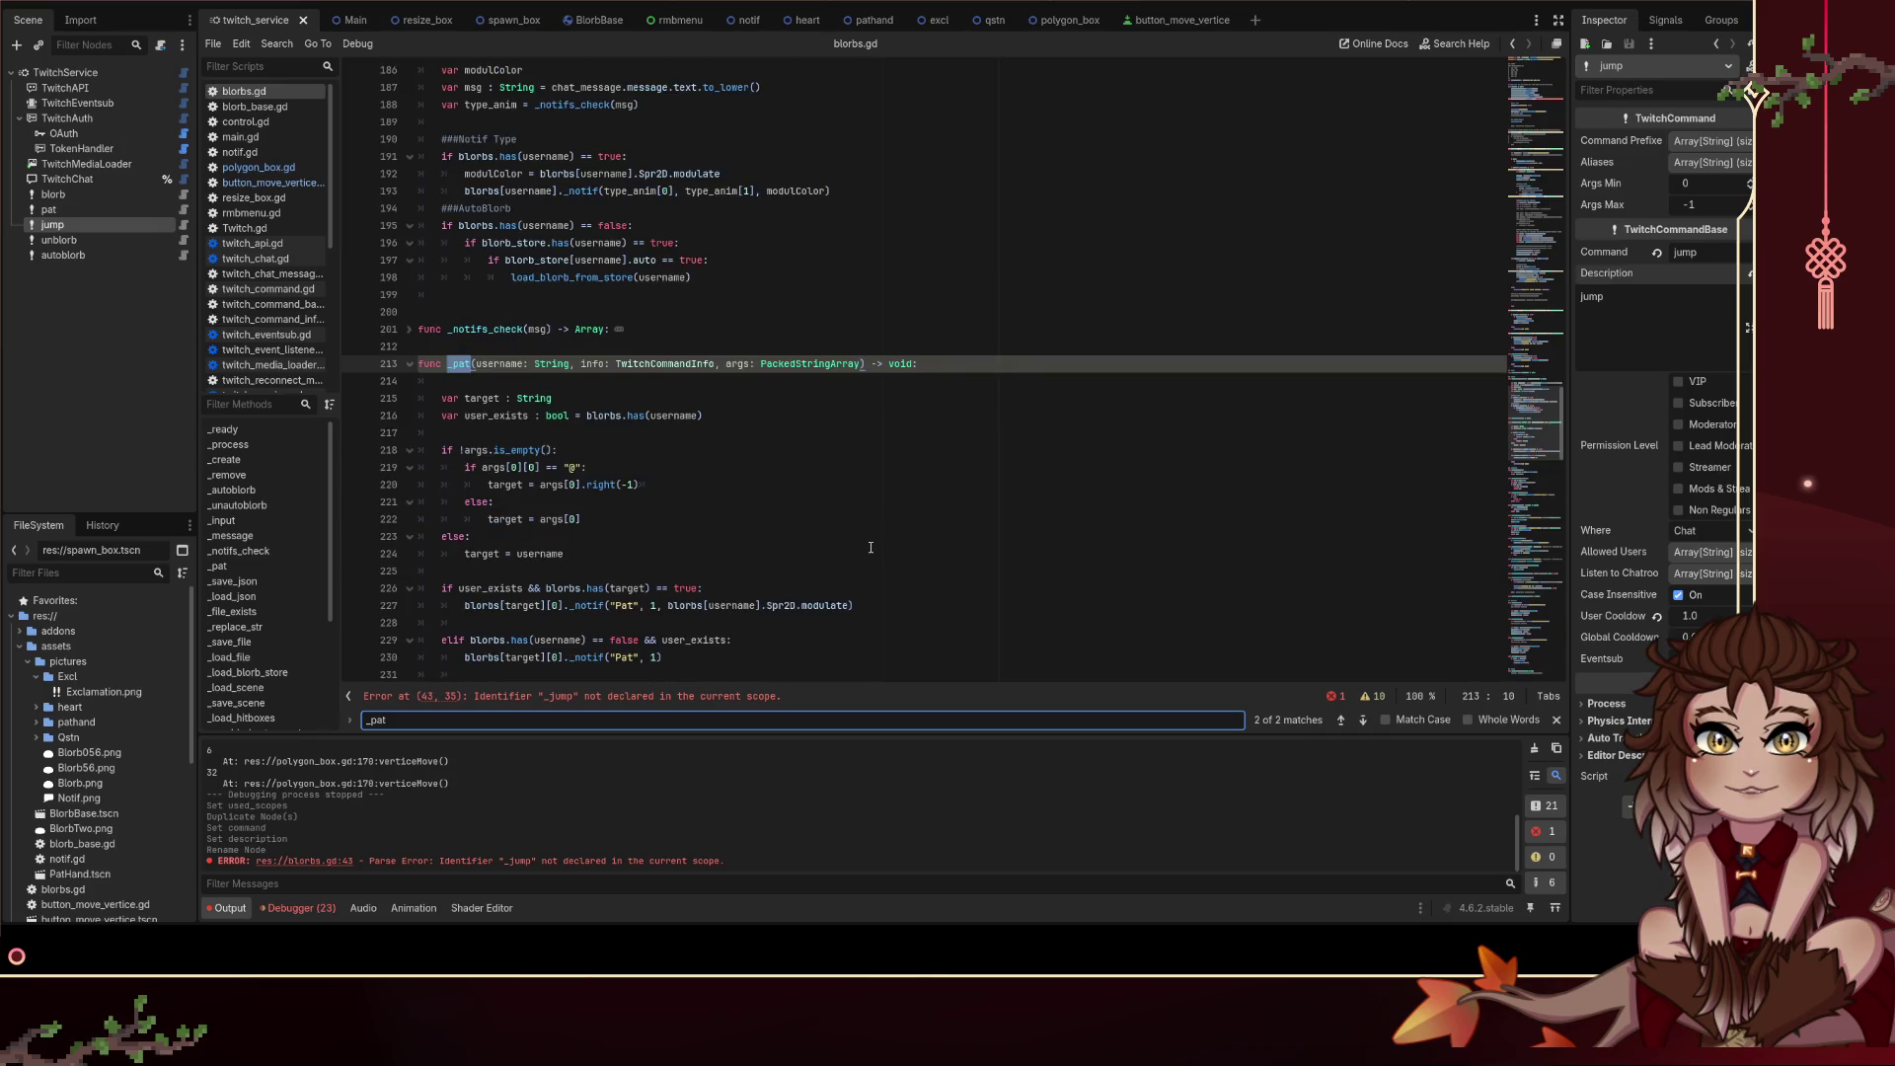
Step: Paste a copy of the _pat function below it, rename it _jump, and save
{"action": "scroll", "coordinate": [871, 547], "scroll_direction": "down", "scroll_amount": 3}
{"action": "key", "text": "Up"}
{"action": "key", "text": "shift+Down"}
{"action": "key", "text": "shift+Down"}
{"action": "key", "text": "shift+Down"}
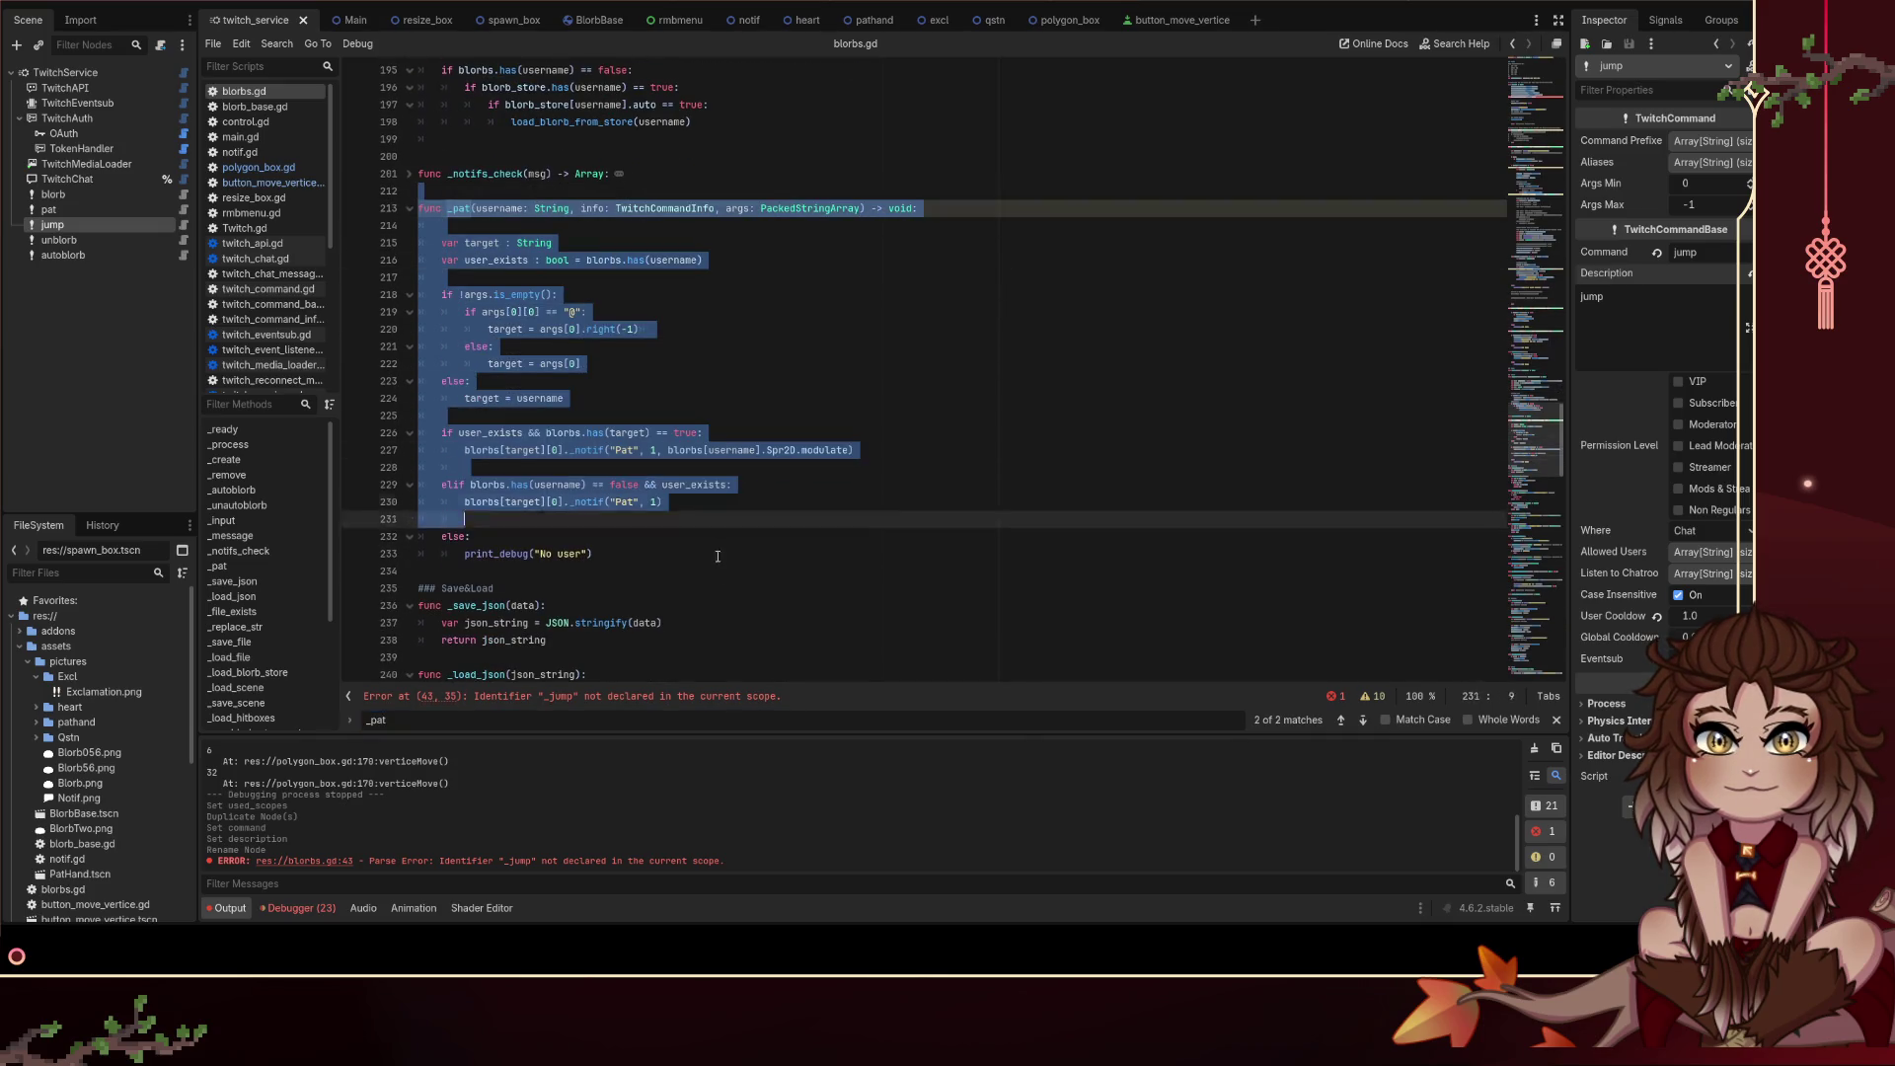
{"action": "left_click", "coordinate": [604, 572]}
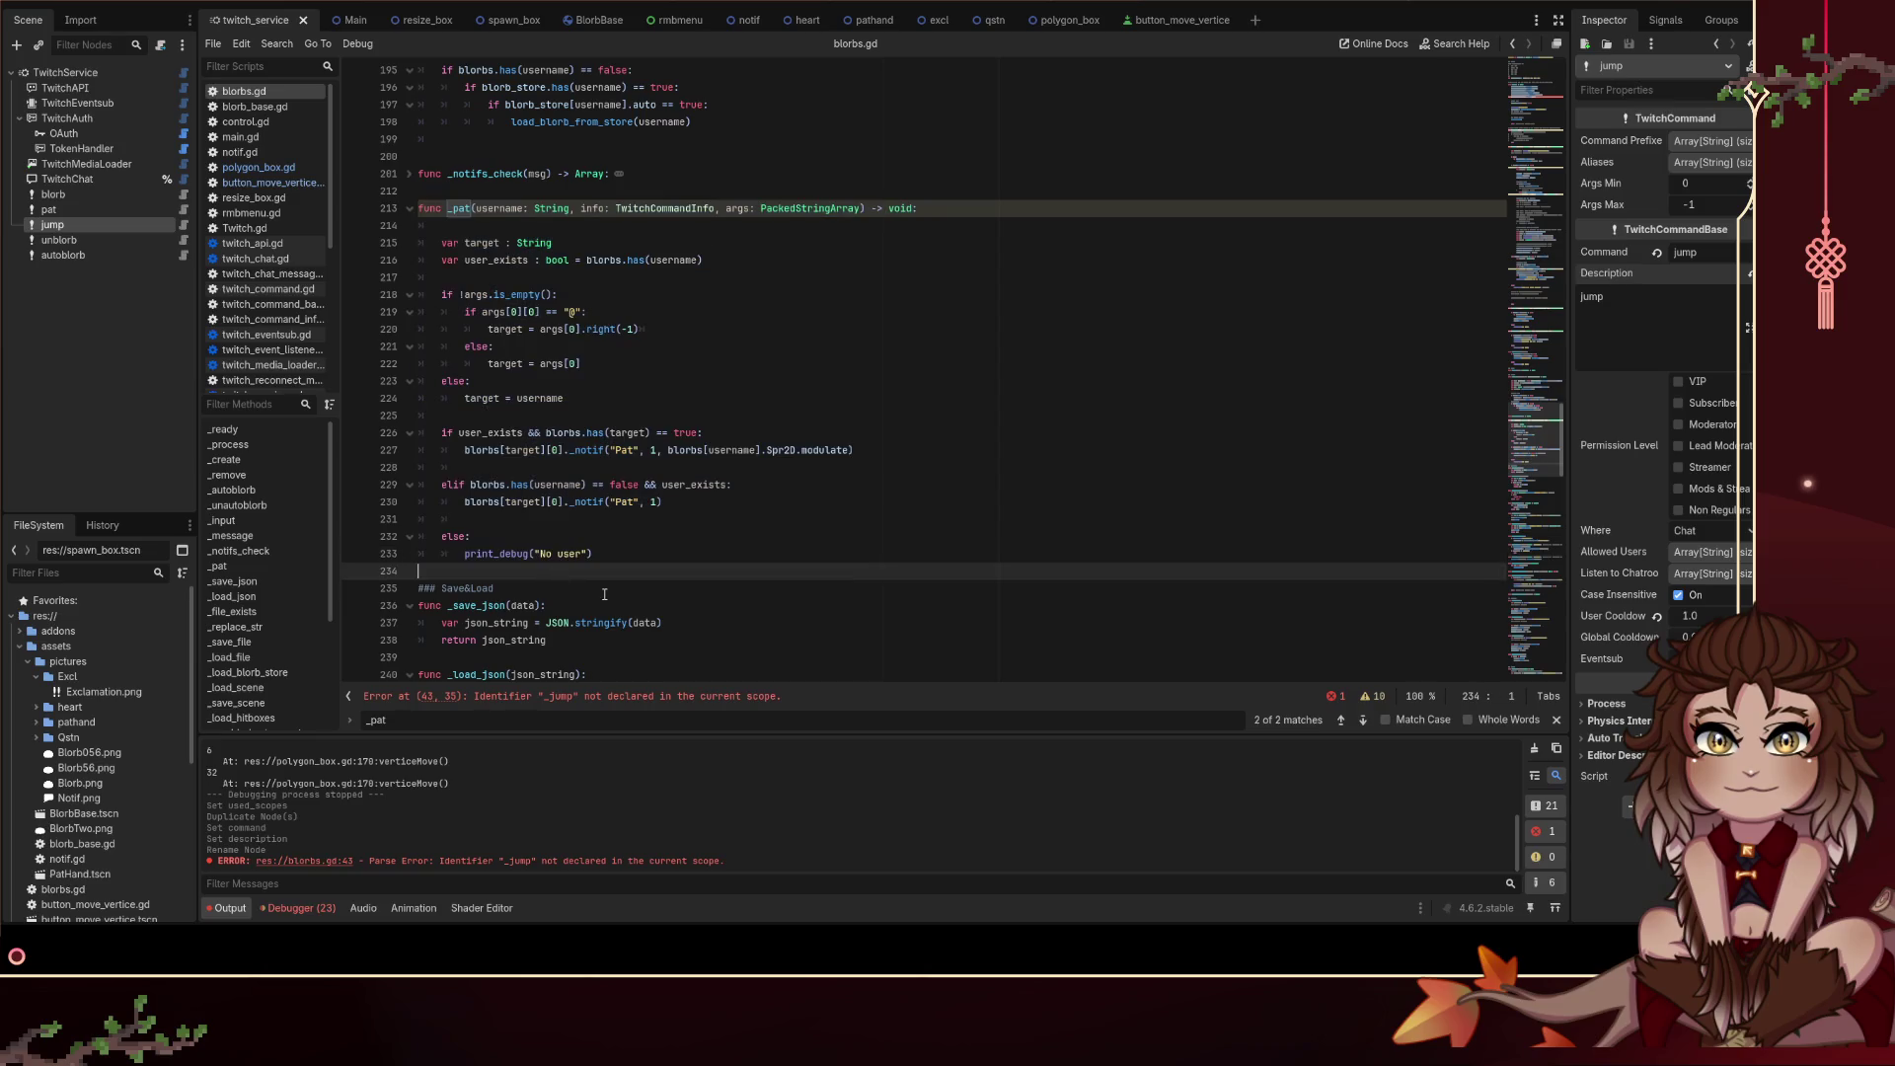
{"action": "type", "text": "func _pat(username: String, info: TwitchCommandInfo, args: PackedStringArray) -> void:  \tvar target : String \tvar user_exists : bool = blorbs.has(username)  \tif !args.is_empty(): \t\tif args[0][0] == \"@\": \t\t\ttarget = args[0].right(-1) \t\telse: \t\t\ttarget = args[0] \telse: \t\ttarget = username  \tif user_exists && blorbs.has(target) == true: \t\tblorbs[target][0]._notif(\"Pat\", 1, blorbs[username].Spr2D.modulate)  \telif blorbs.has(username) == false && user_exists: \t\tblorbs[target][0]._notif(\"Pat\", 1)  \telse: \t\tprint_debug(\"No user\")"}
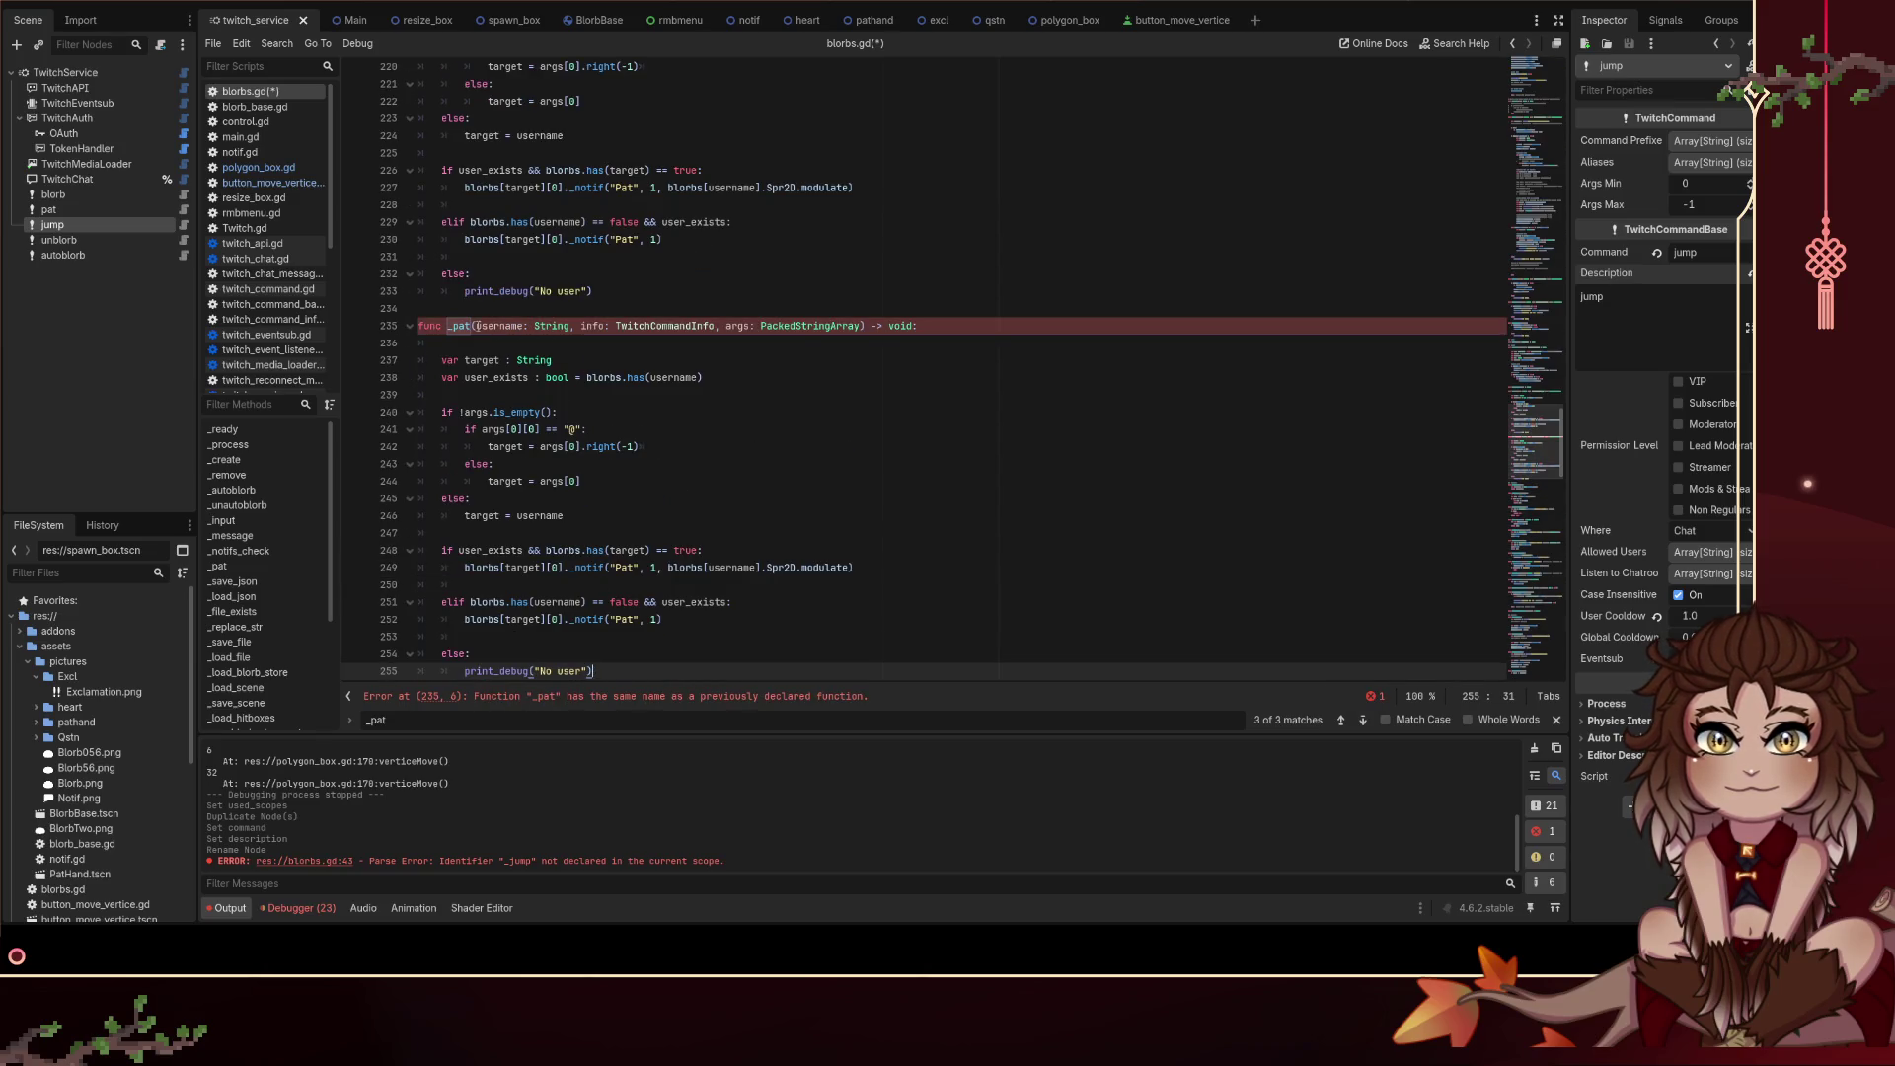
{"action": "type", "text": "_jump"}
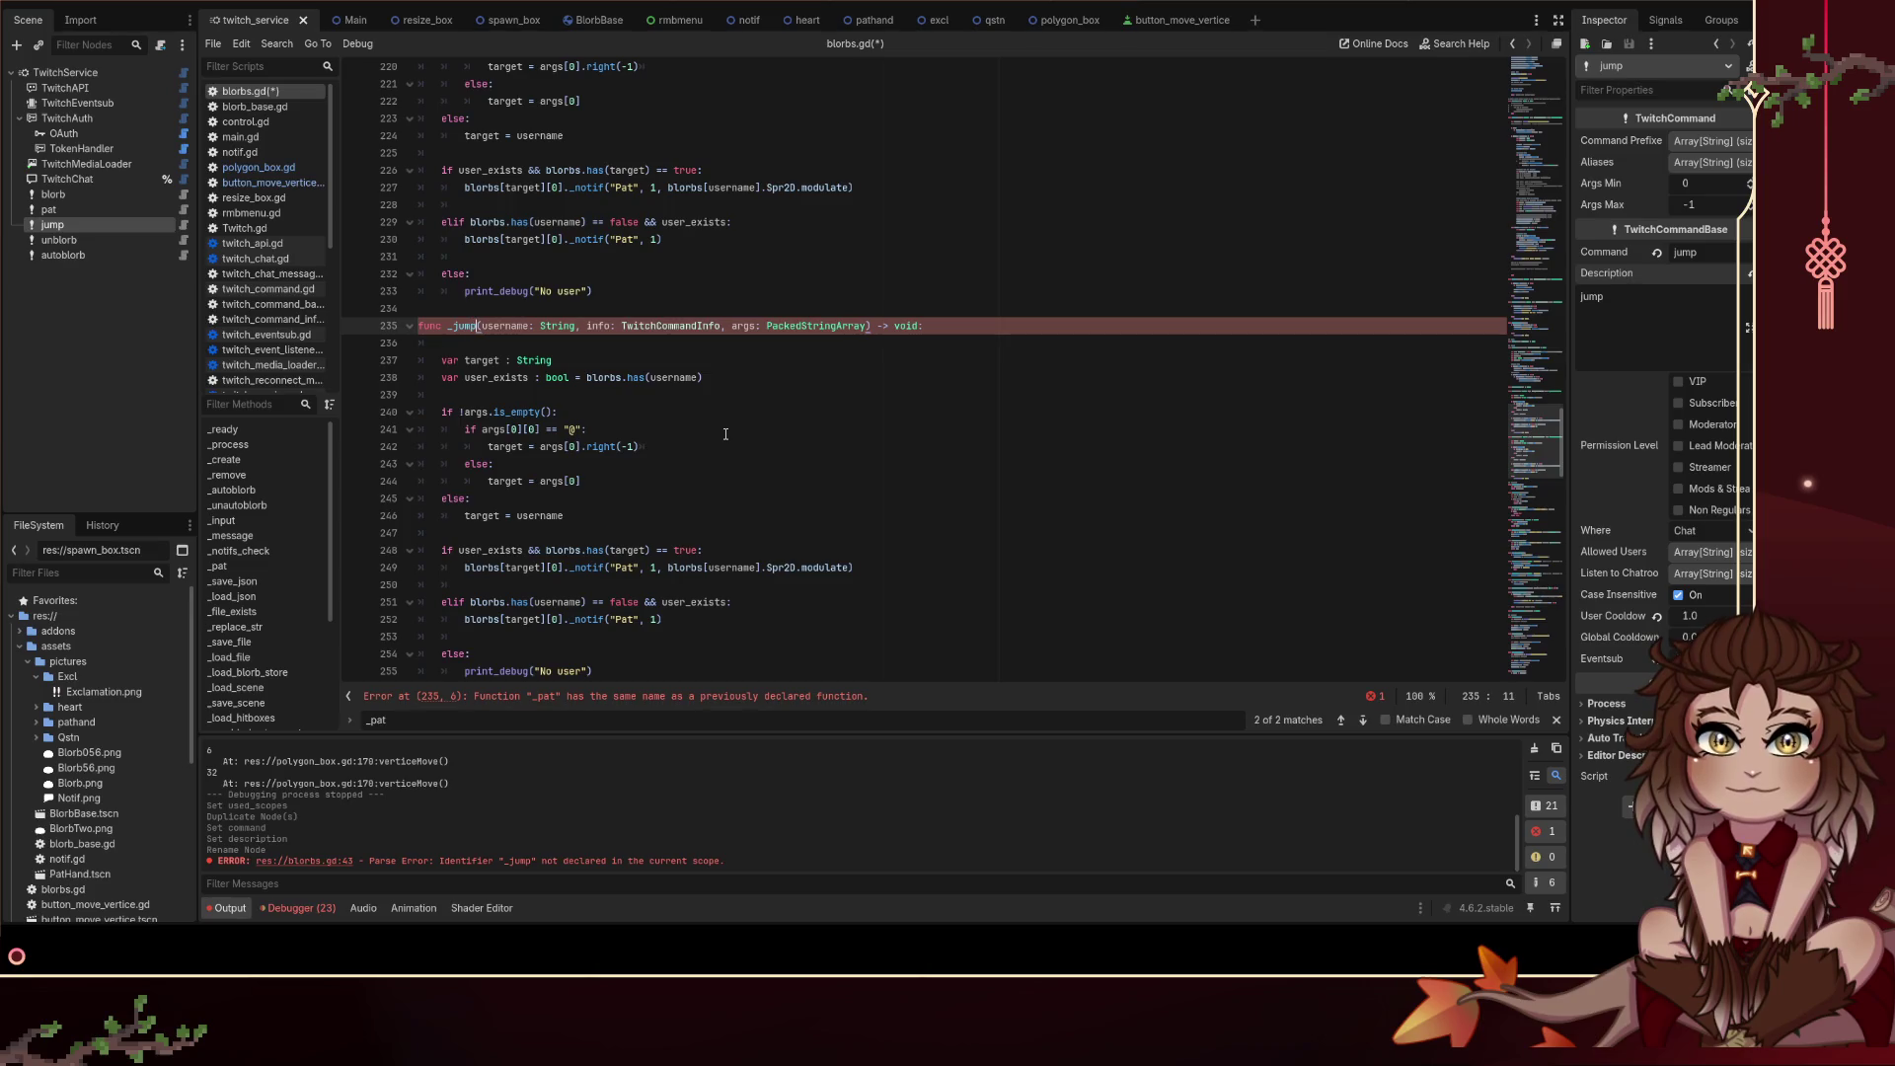
{"action": "key", "text": "ctrl+s"}
Step: Look over the new _jump function, briefly expanding and collapsing _notifs_check
{"action": "left_click", "coordinate": [631, 291]}
{"action": "scroll", "coordinate": [592, 281], "scroll_direction": "down", "scroll_amount": 1}
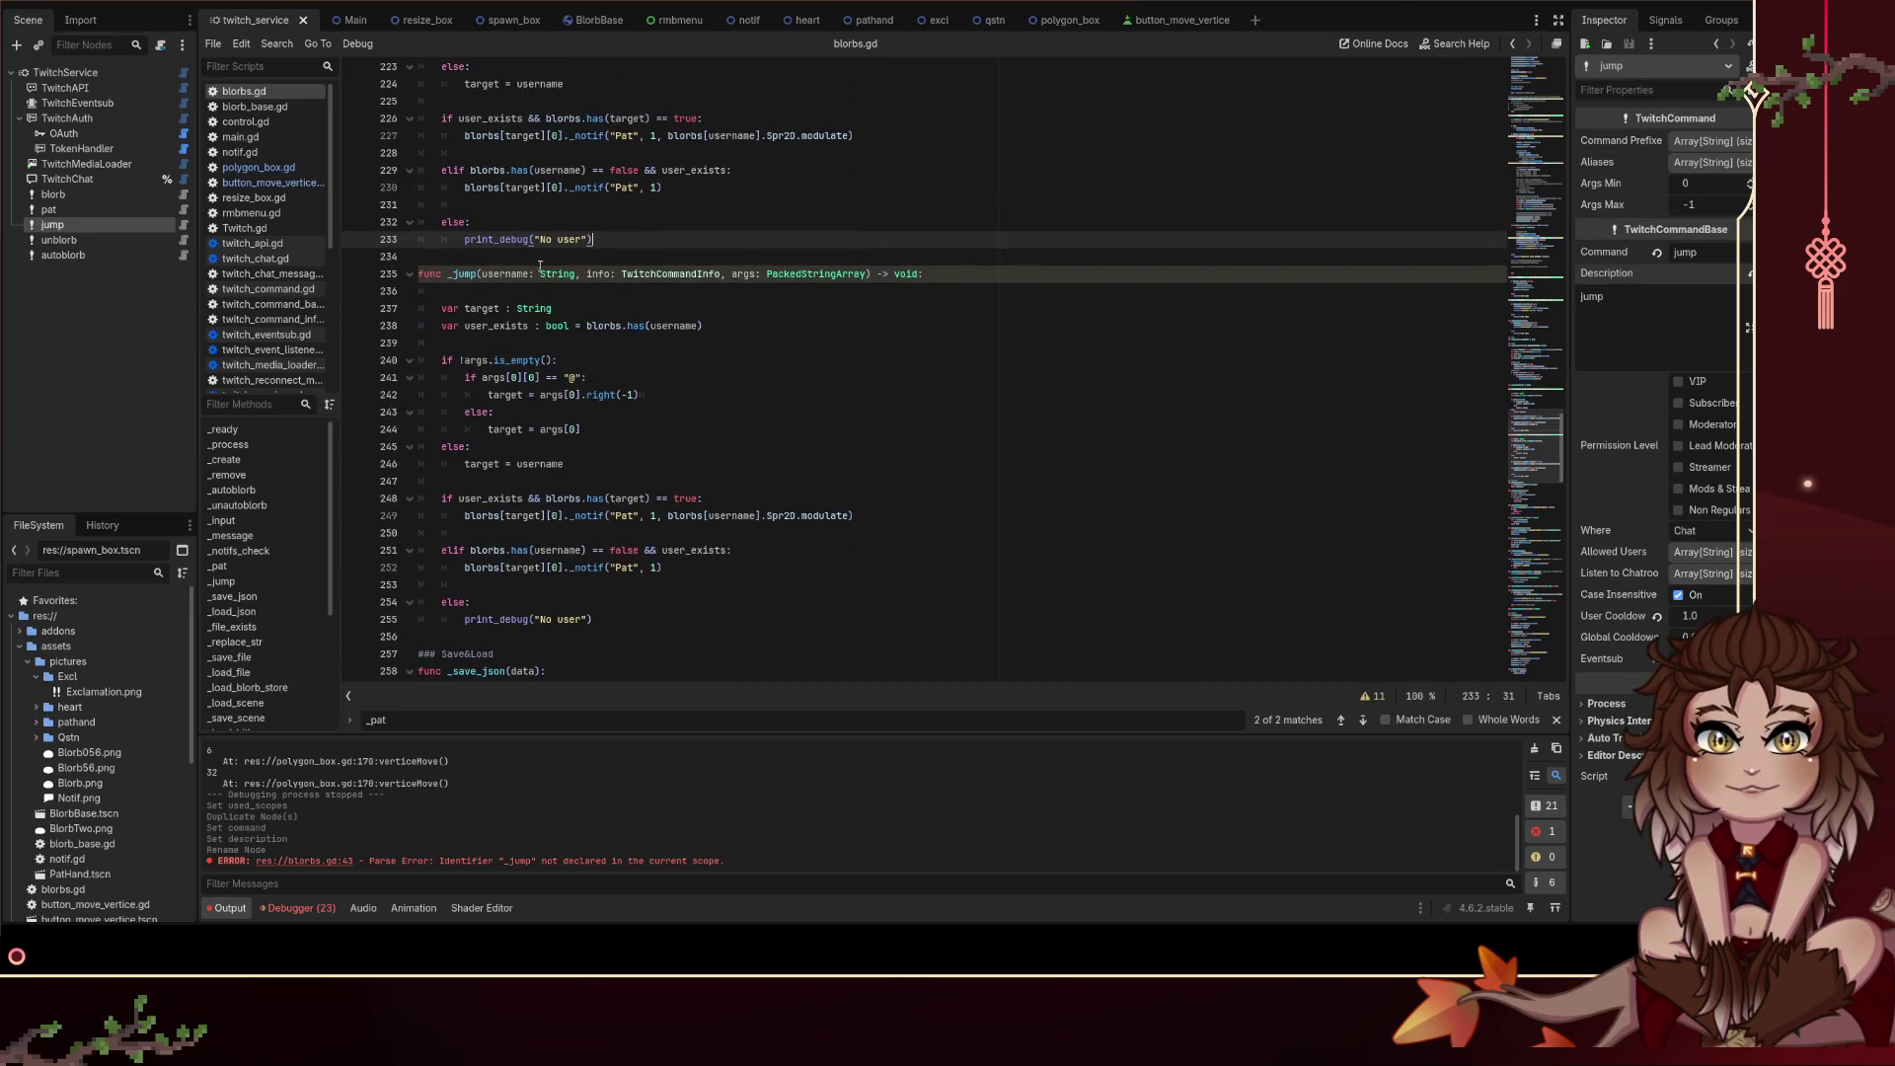
{"action": "left_click_drag", "start_coordinate": [531, 304], "coordinate": [705, 325]}
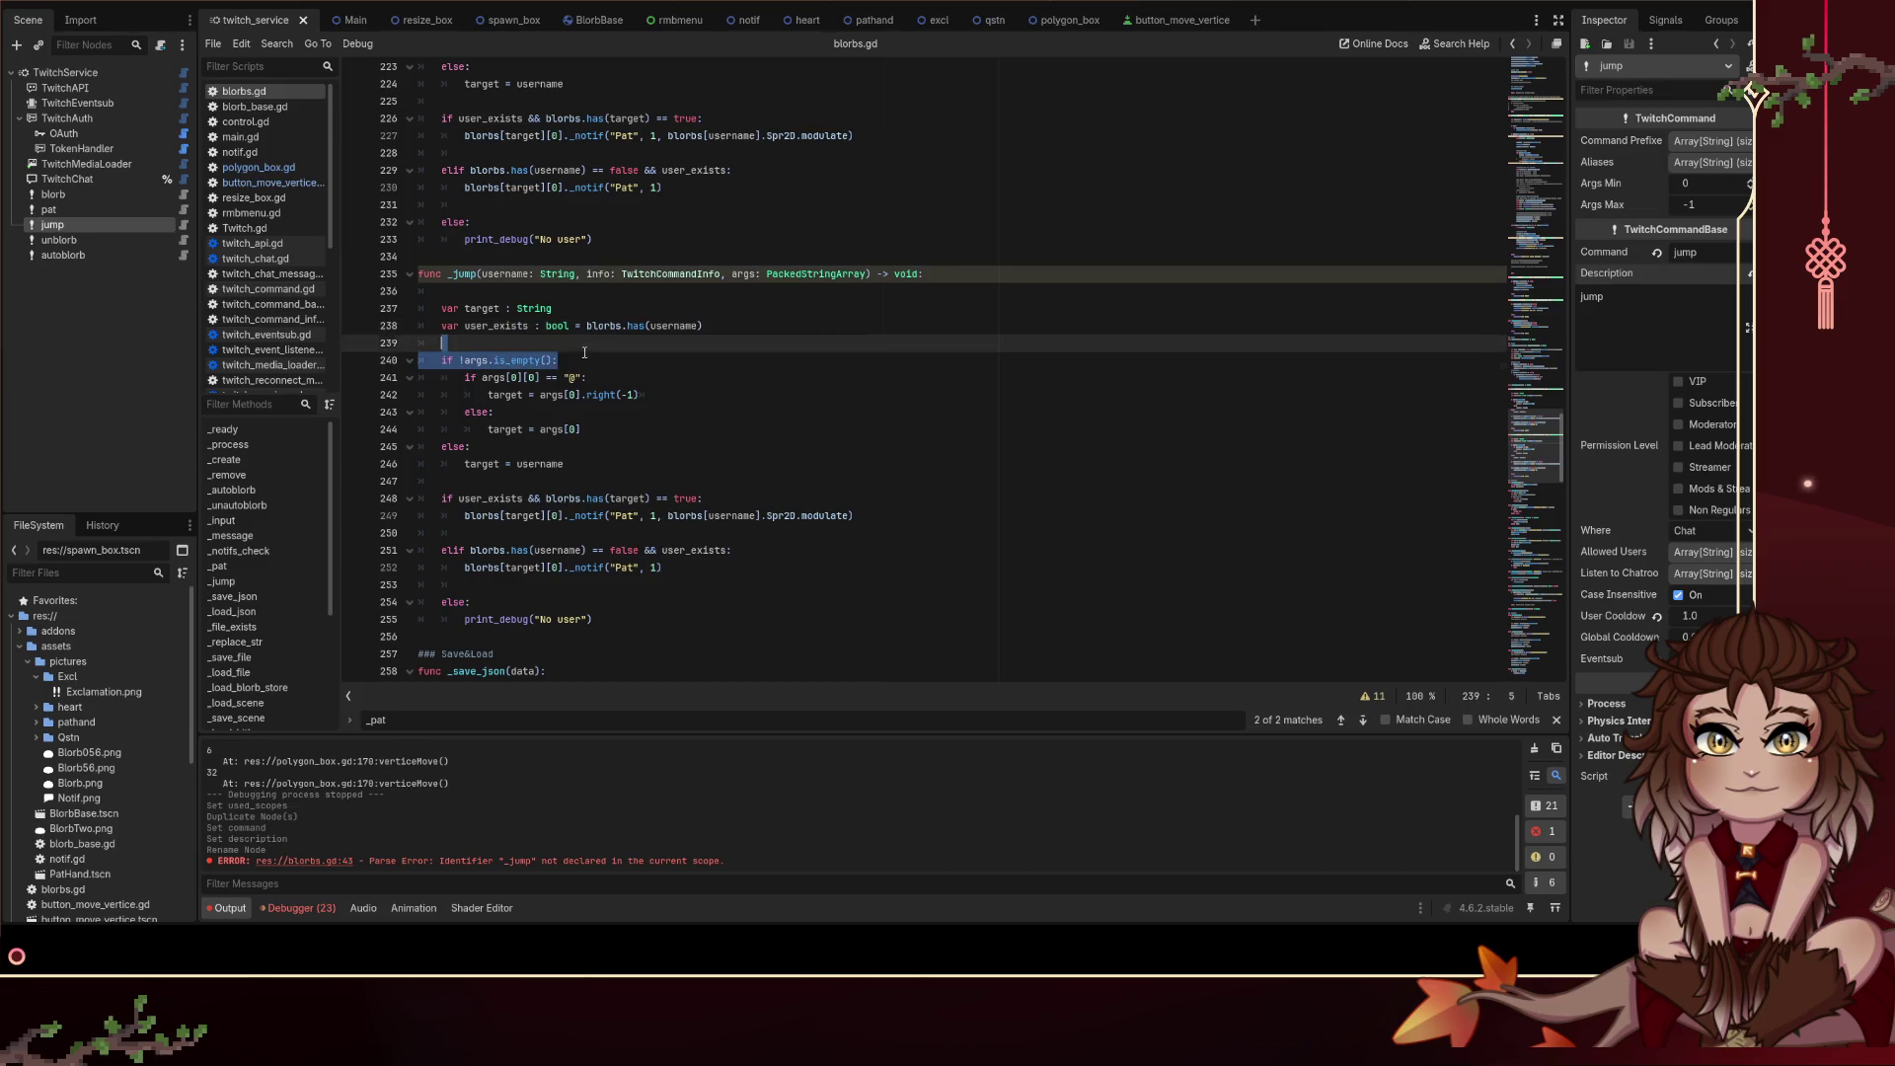
{"action": "left_click", "coordinate": [685, 377]}
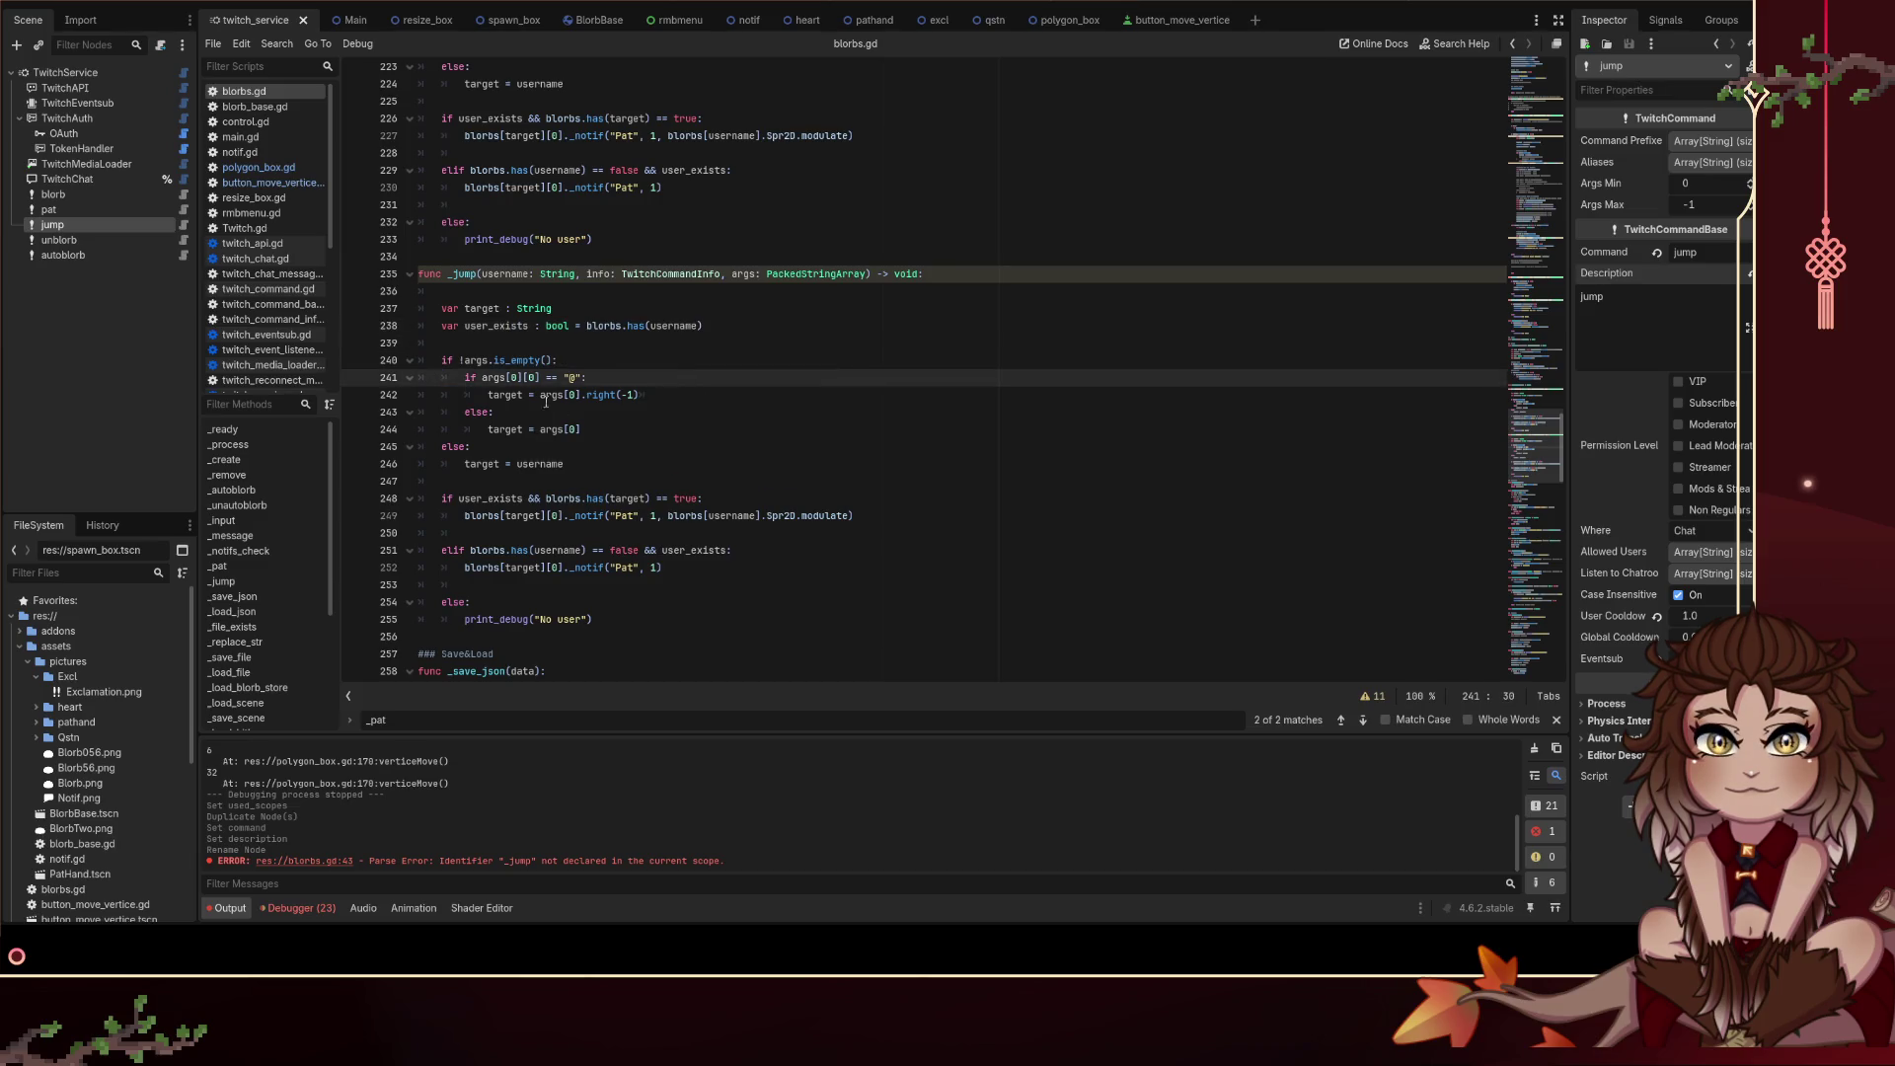
{"action": "scroll", "coordinate": [402, 322], "scroll_direction": "up", "scroll_amount": 10}
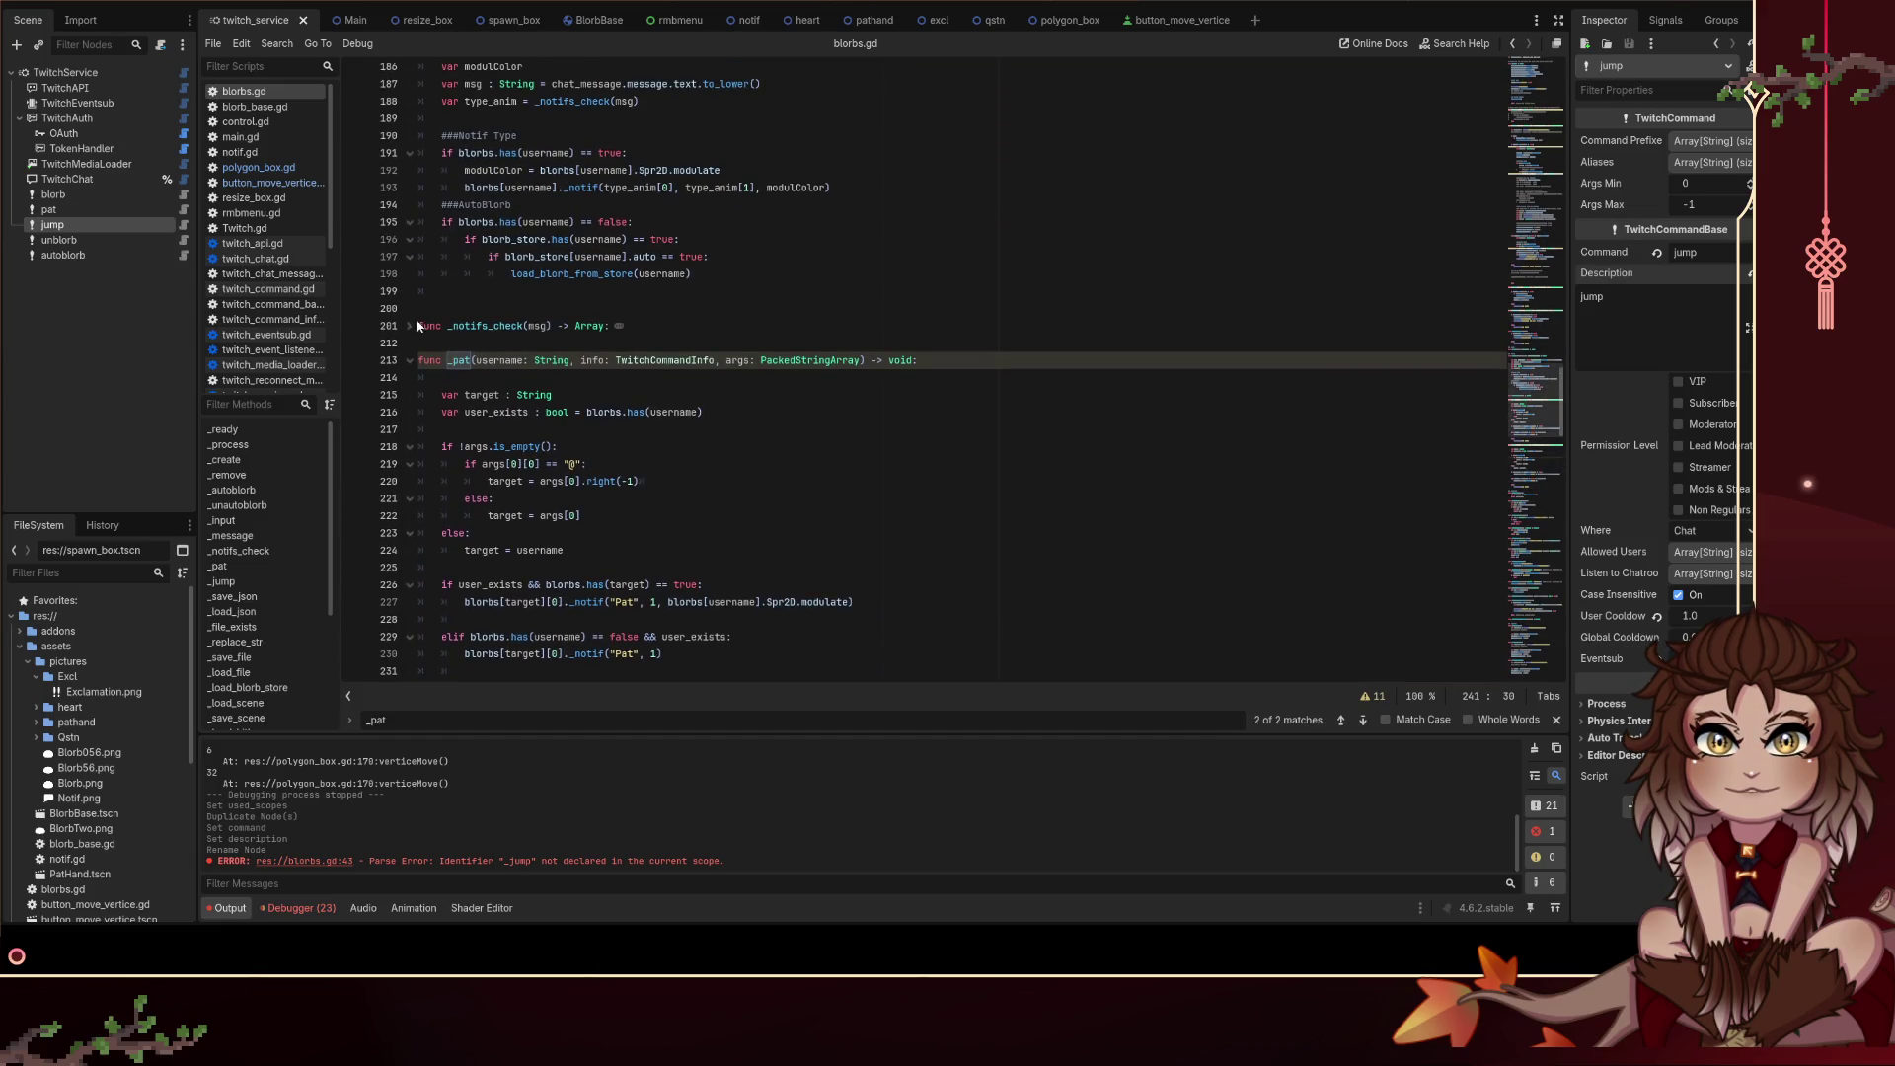
{"action": "left_click", "coordinate": [410, 326]}
{"action": "left_click", "coordinate": [411, 326]}
{"action": "scroll", "coordinate": [454, 341], "scroll_direction": "up", "scroll_amount": 4}
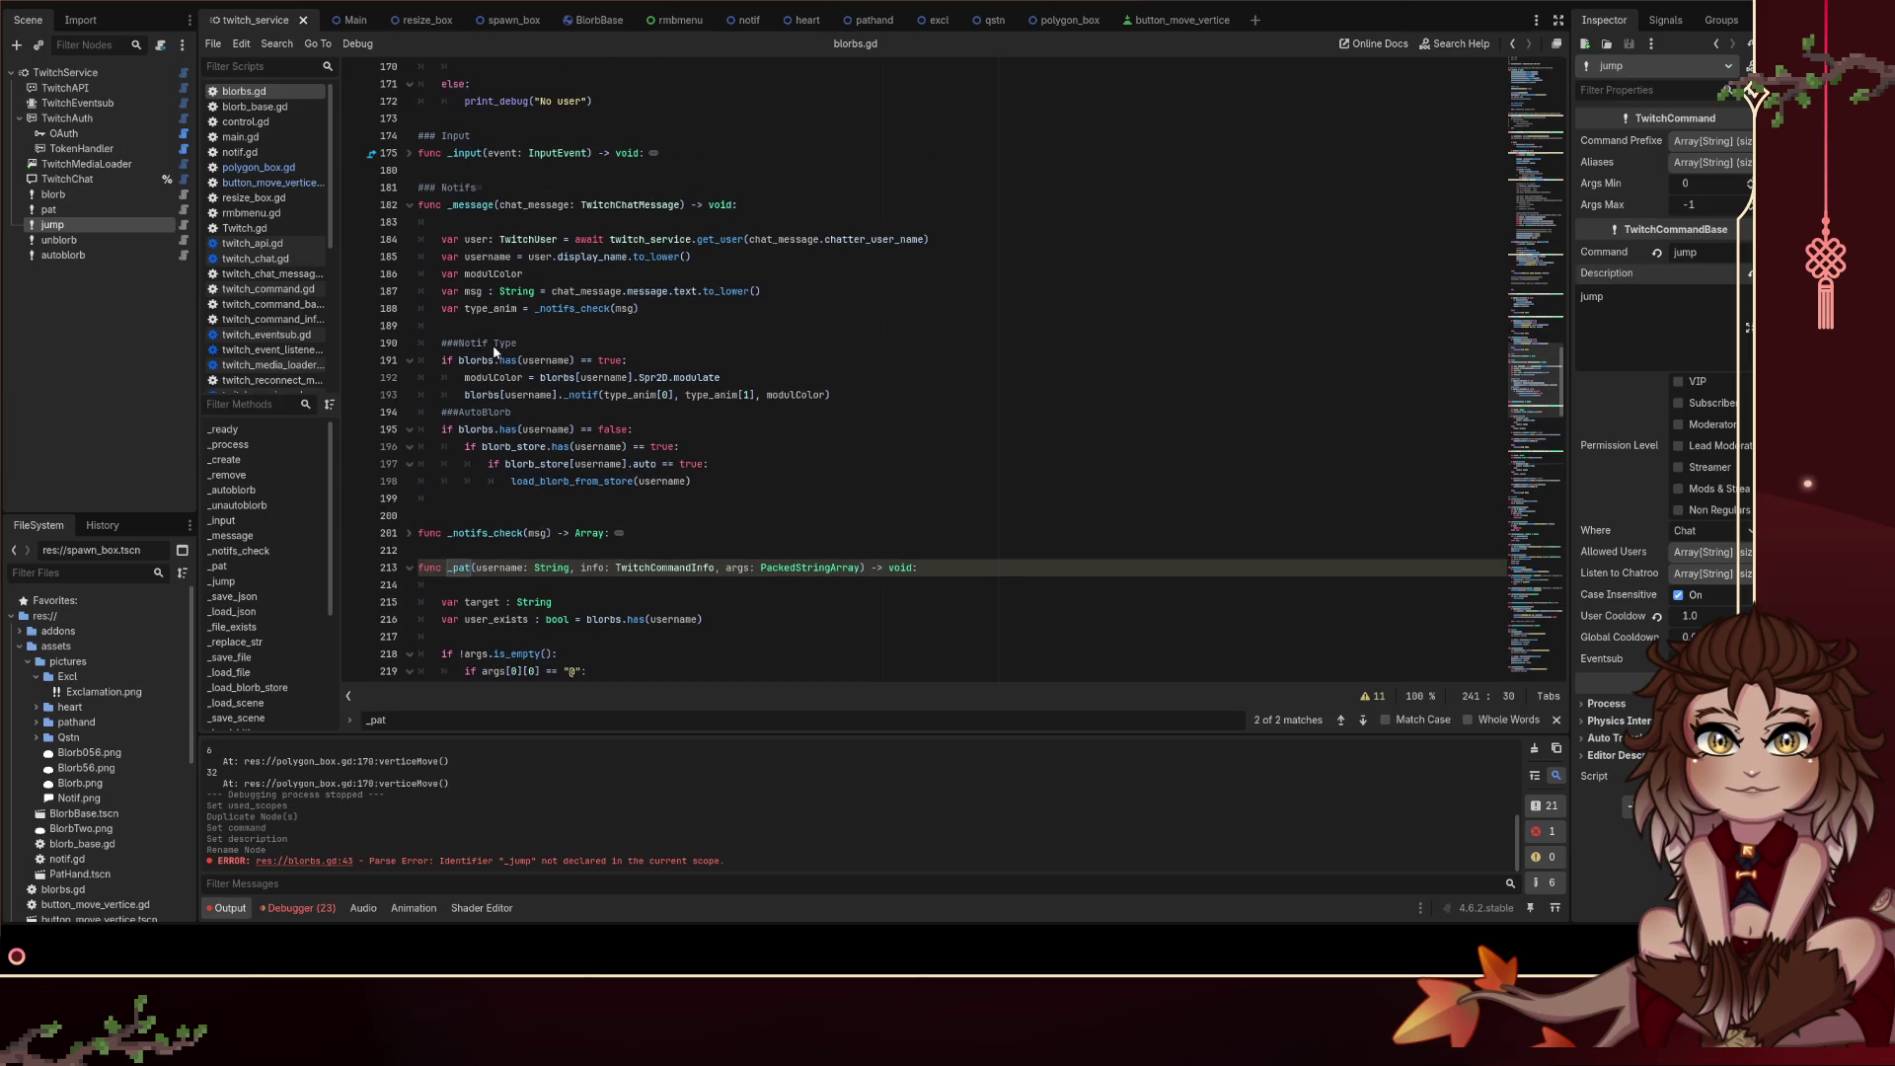
{"action": "scroll", "coordinate": [817, 498], "scroll_direction": "down", "scroll_amount": 12}
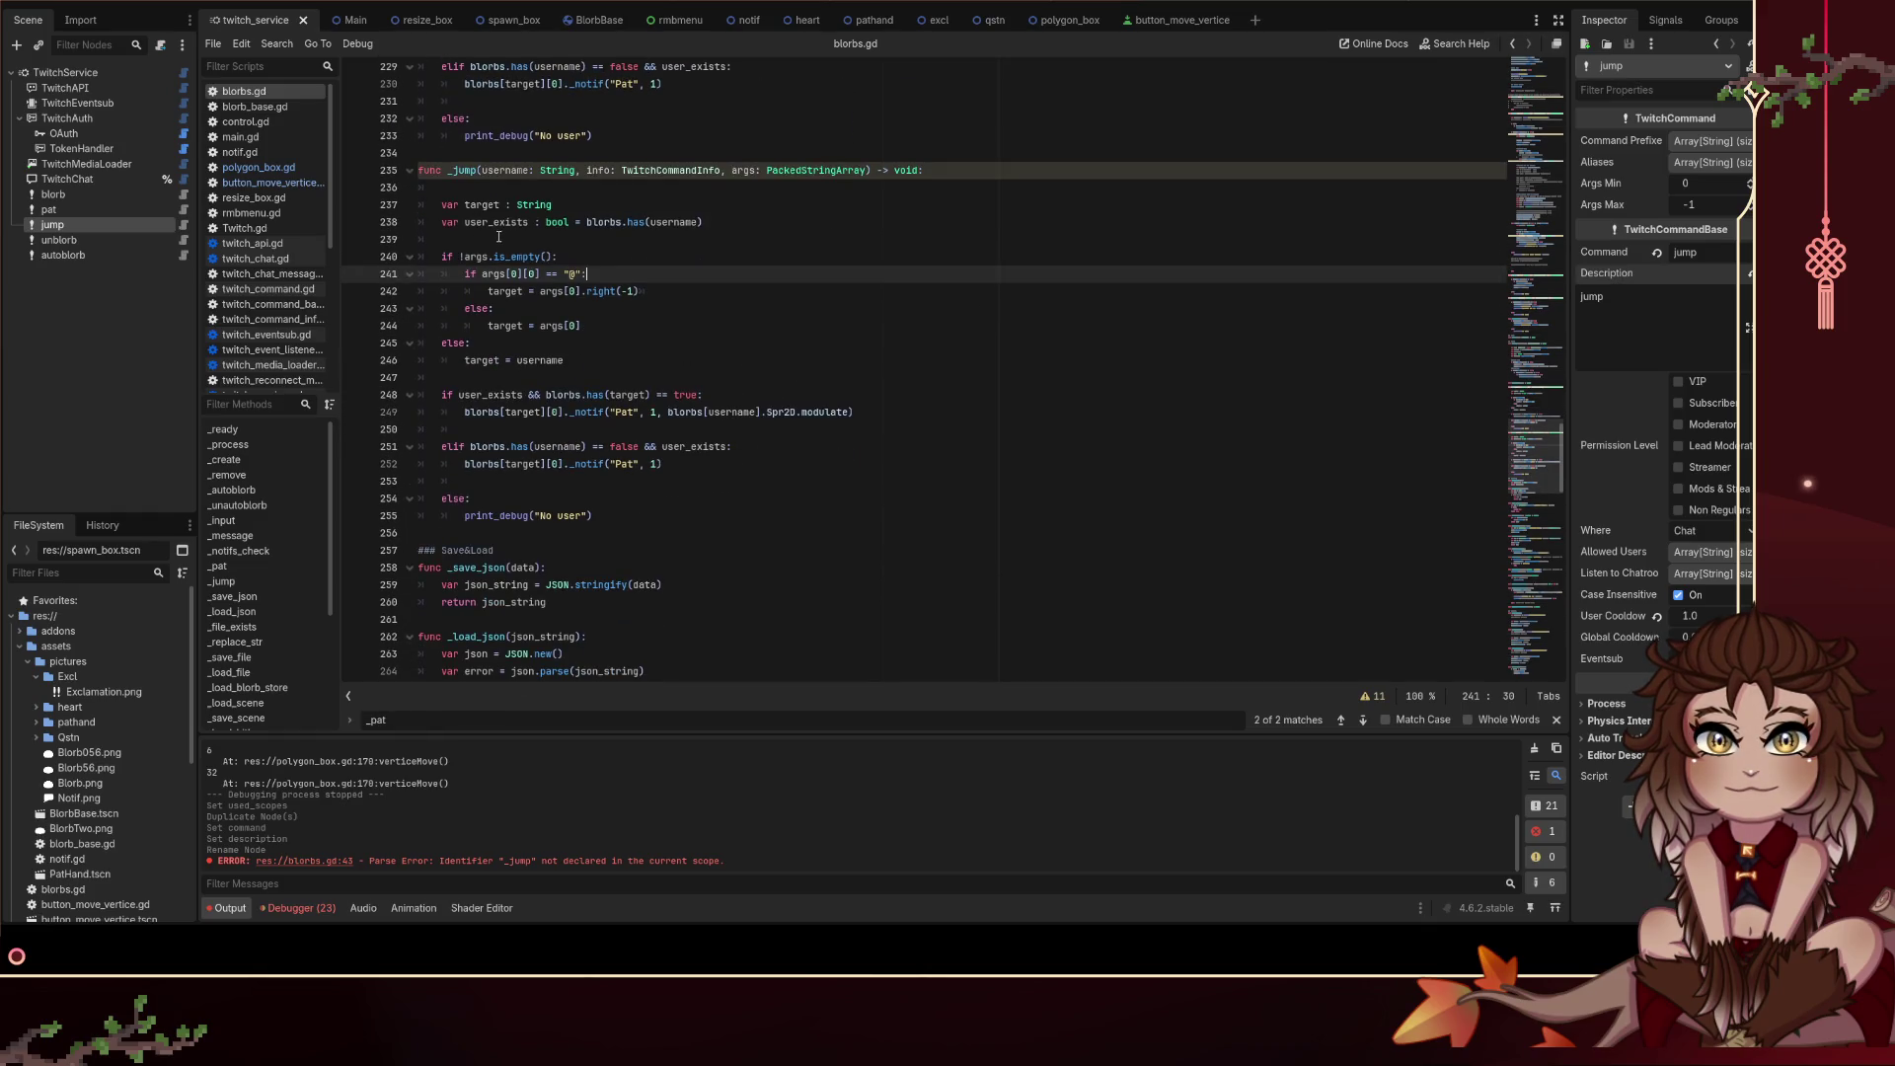
Step: Delete _jump's argument-parsing block and the leftover else branch that sets target
{"action": "left_click", "coordinate": [478, 241]}
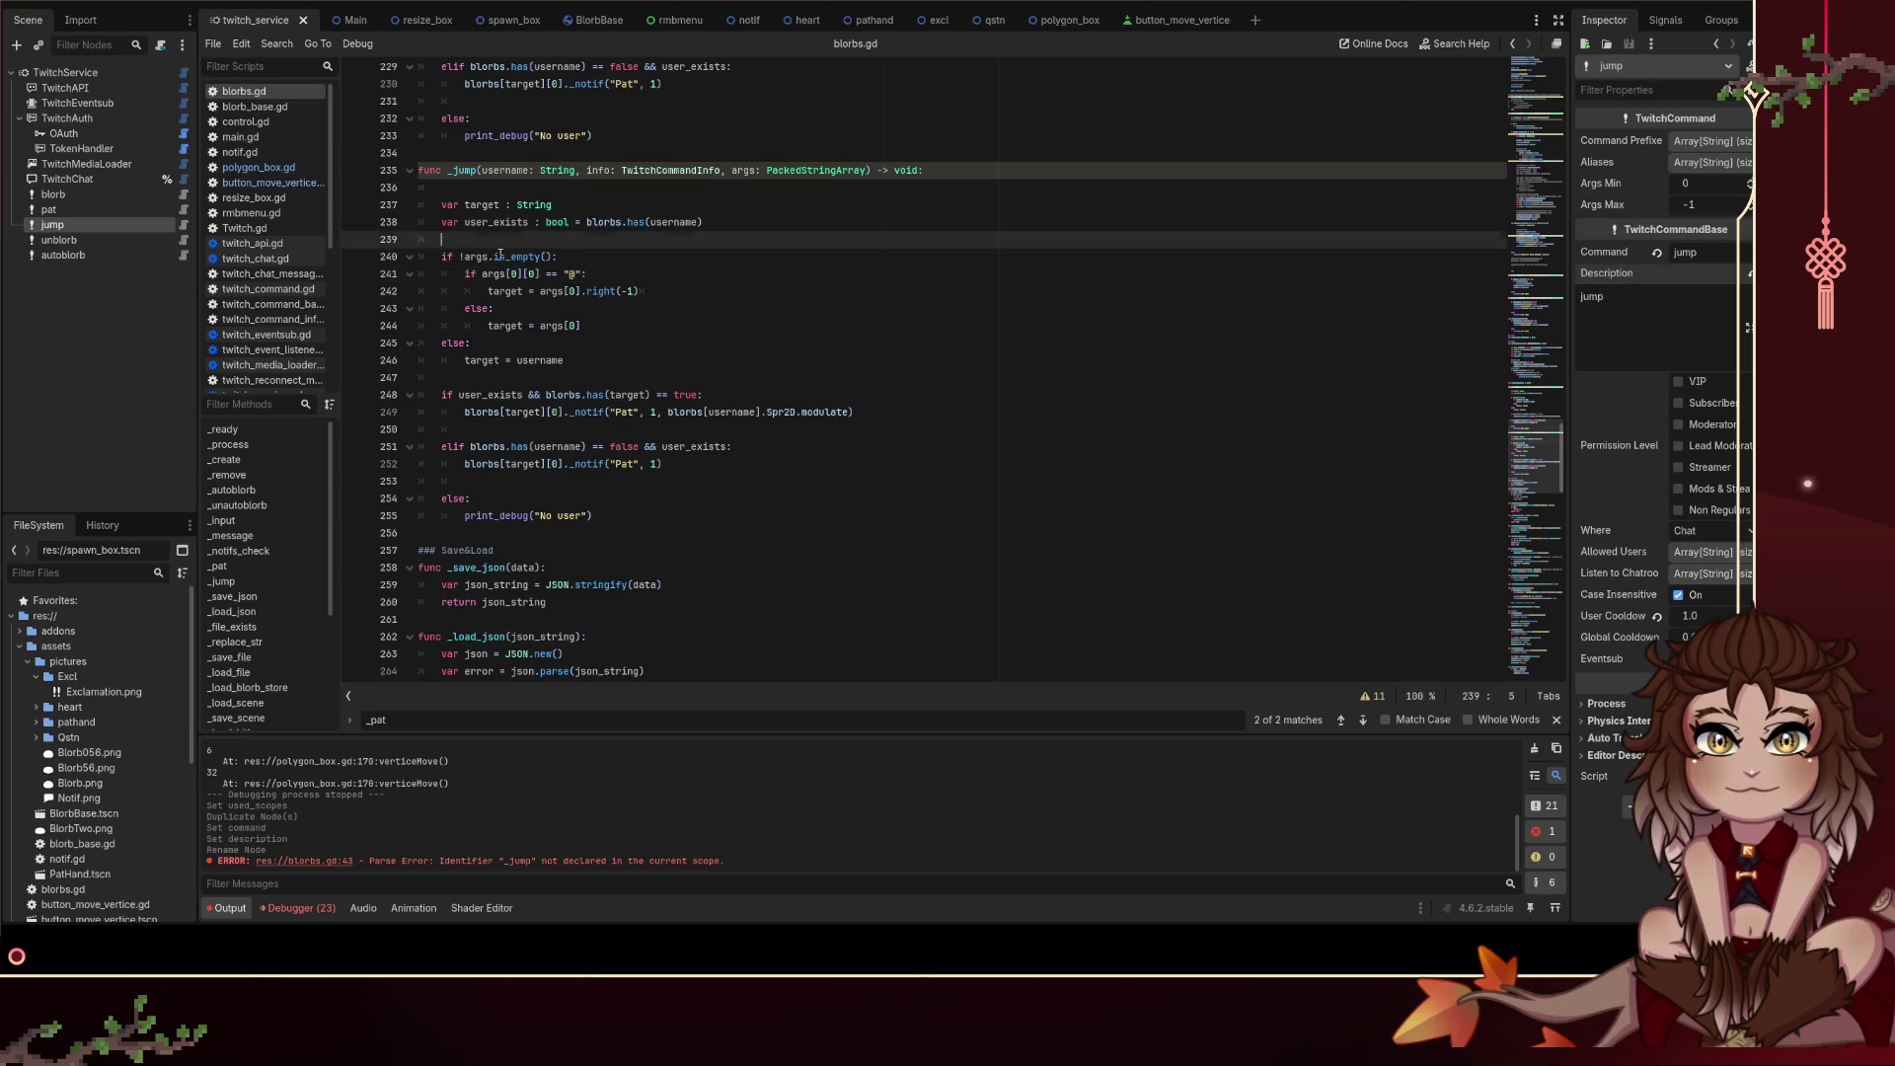
{"action": "left_click_drag", "start_coordinate": [499, 254], "coordinate": [701, 333]}
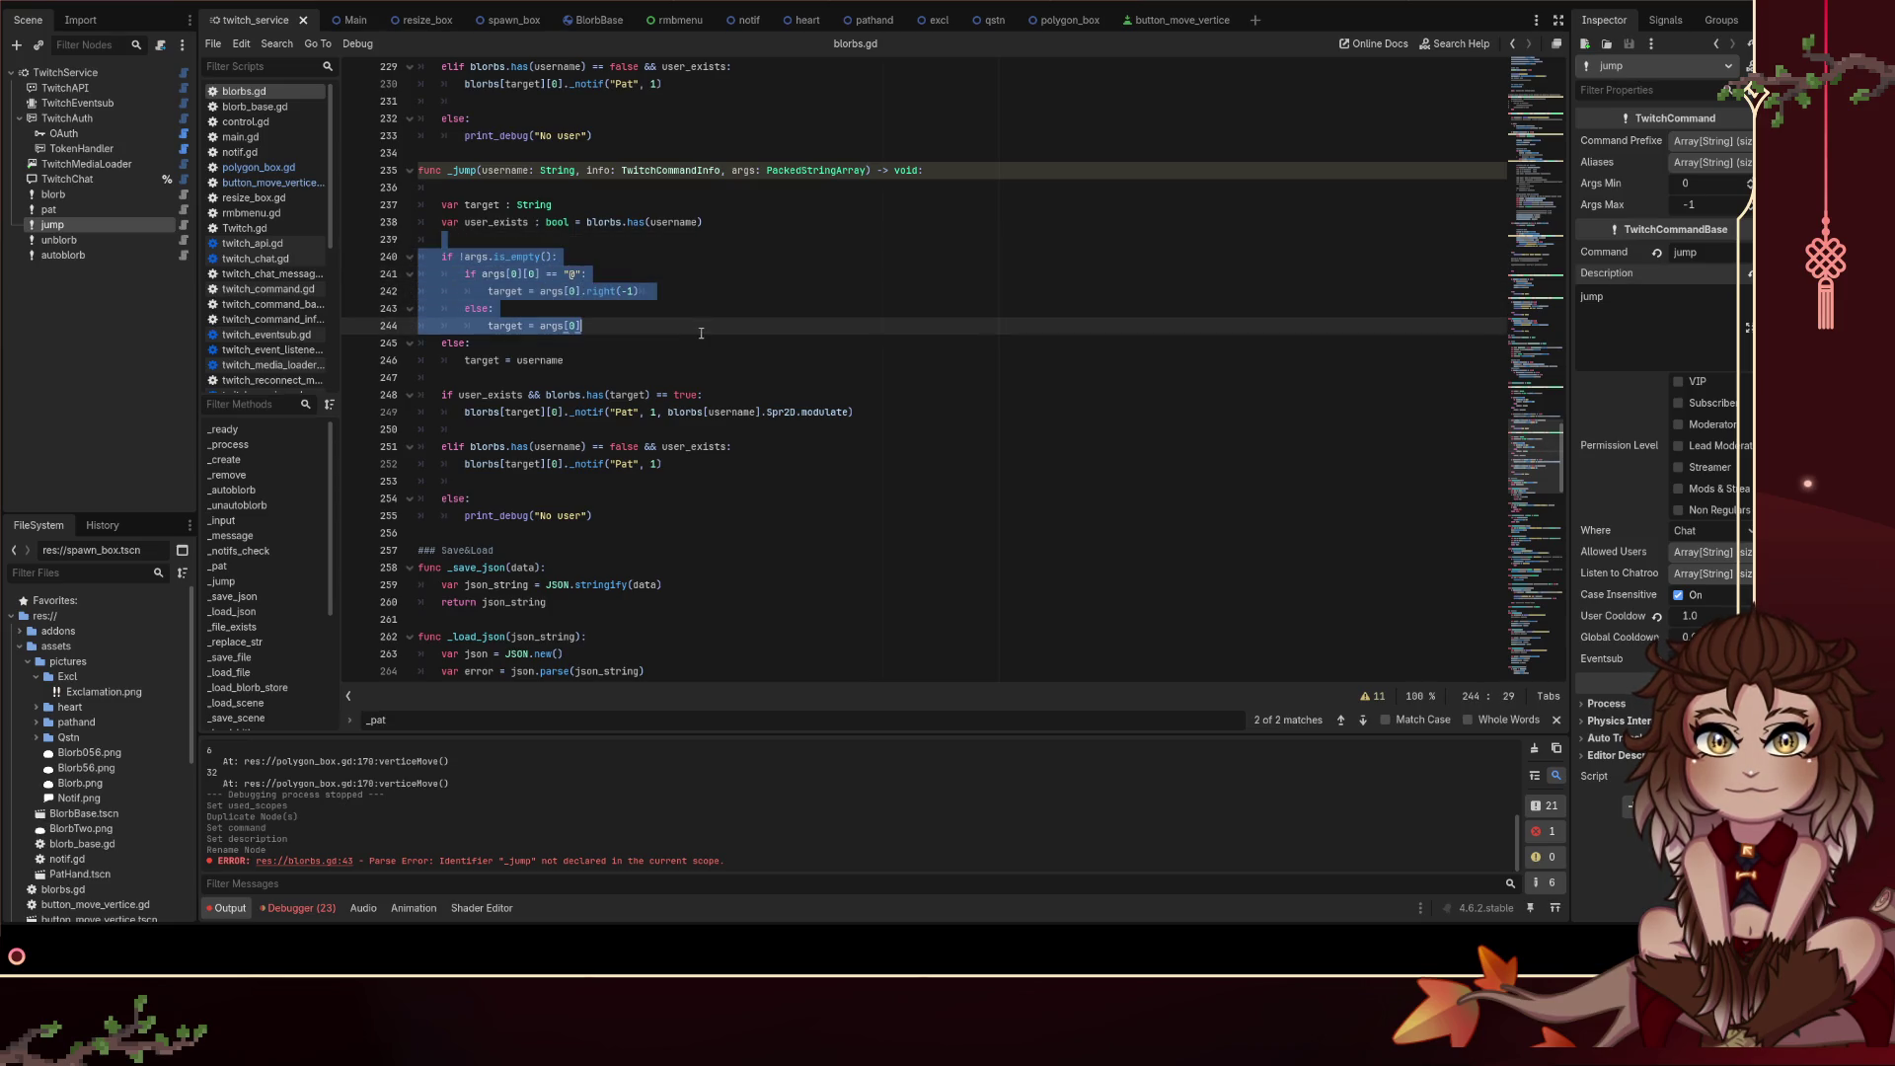
{"action": "key", "text": "BackSpace"}
{"action": "key", "text": "shift+Down"}
{"action": "key", "text": "shift+Down"}
{"action": "key", "text": "shift+Down"}
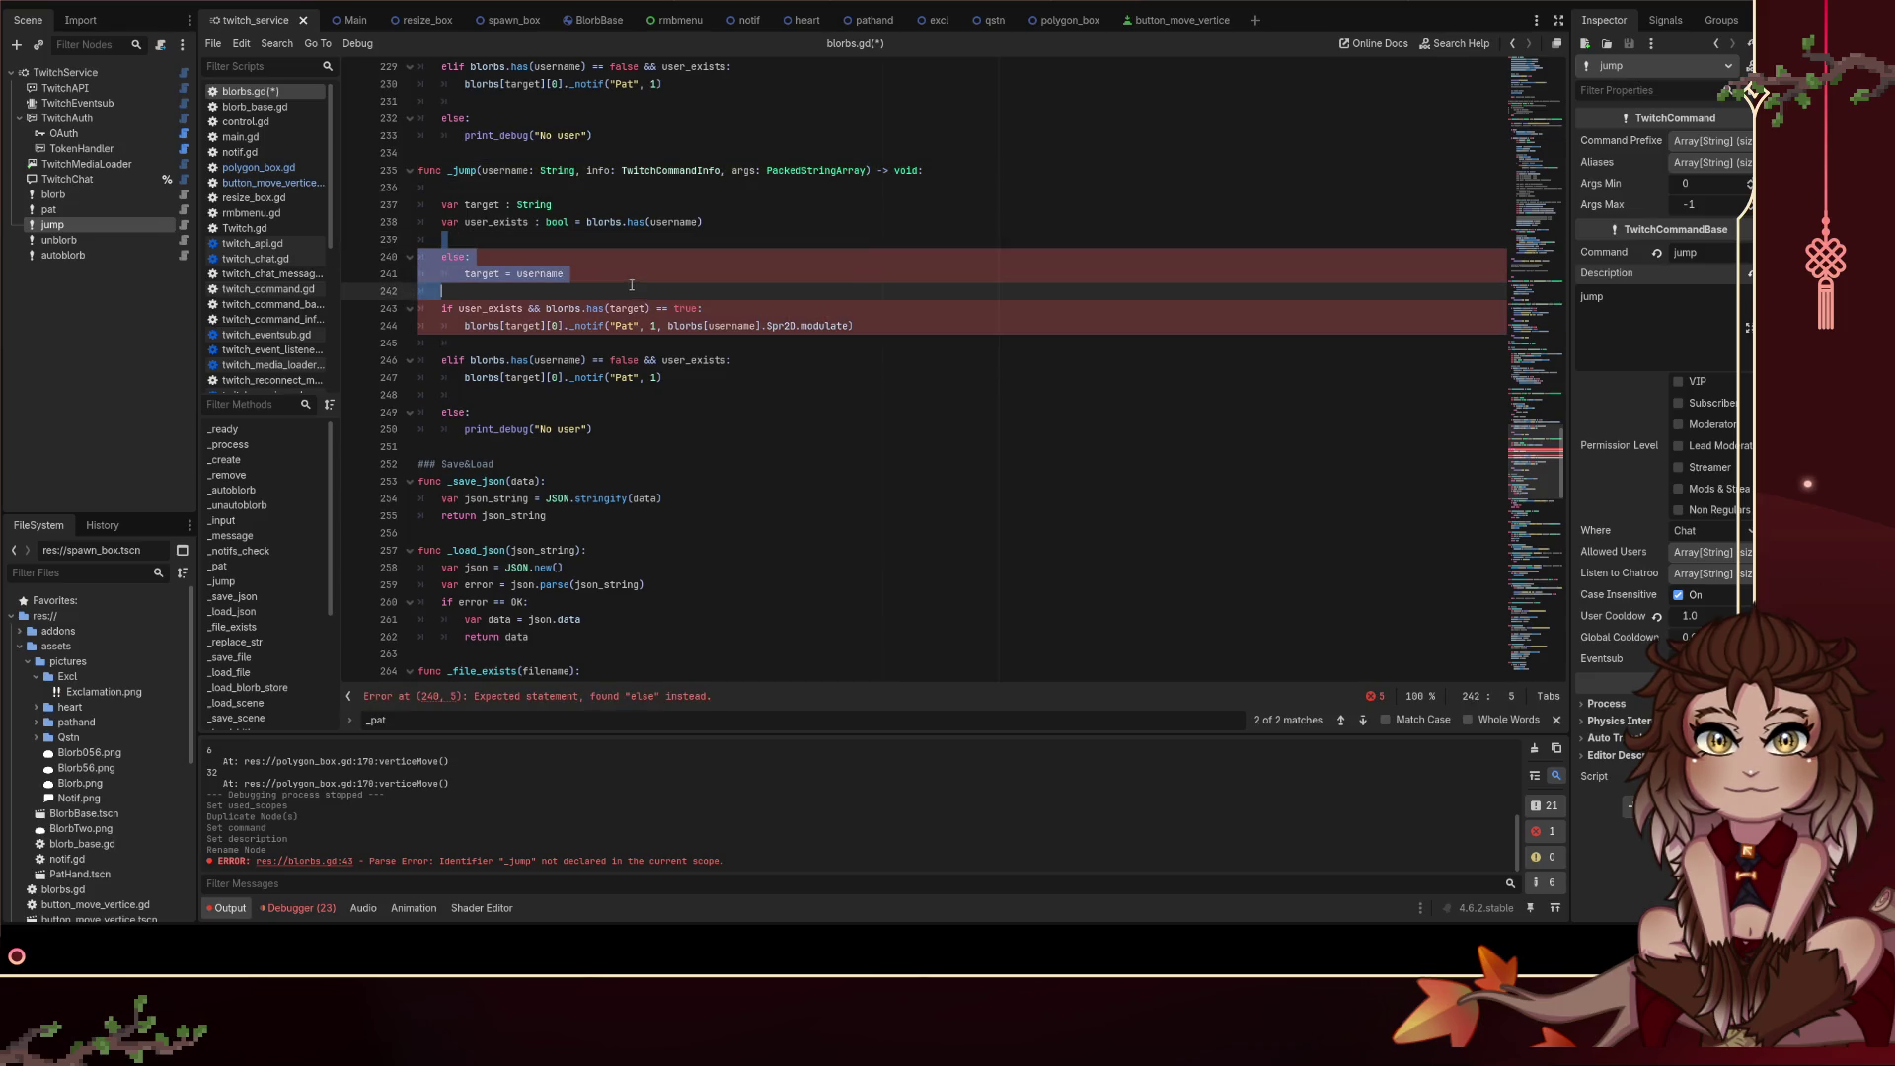
{"action": "key", "text": "BackSpace"}
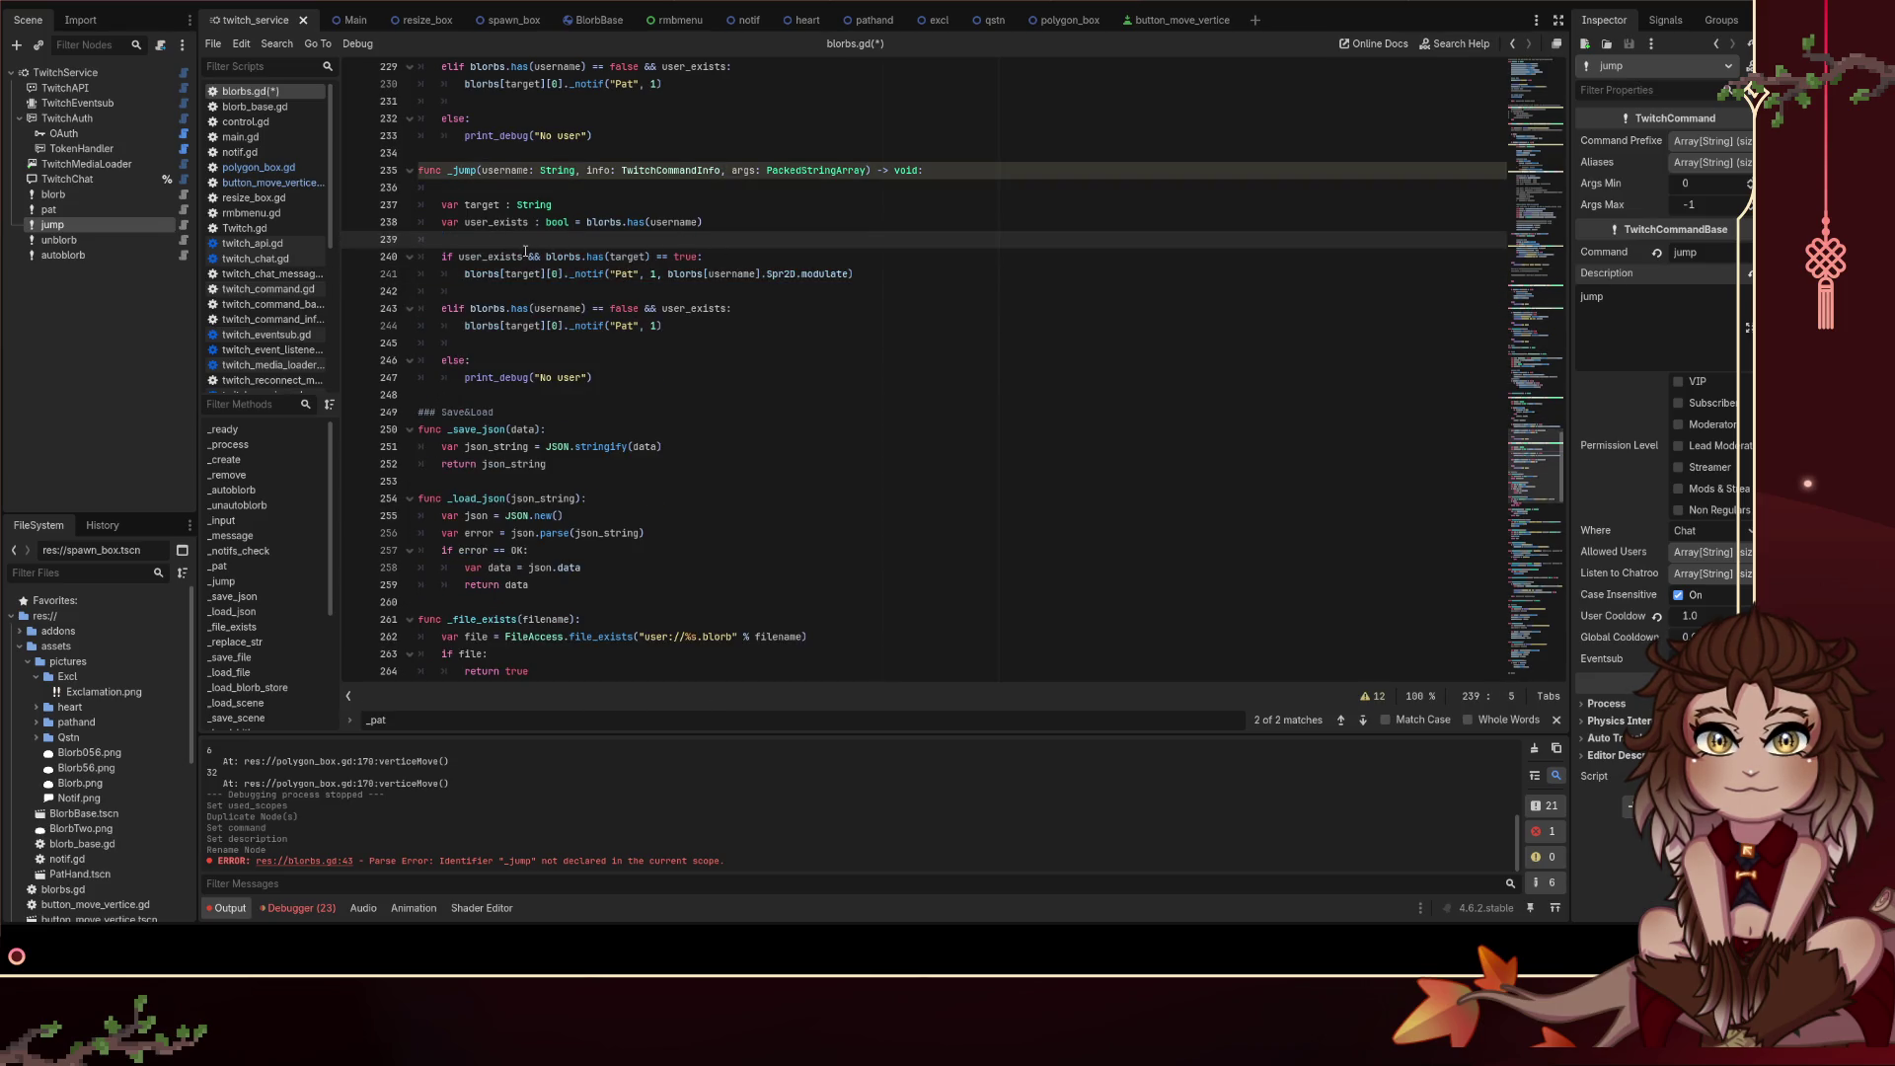
Step: Reduce the condition to user_exists and delete the copied notif call and elif branch
{"action": "left_click_drag", "start_coordinate": [523, 257], "coordinate": [702, 257]}
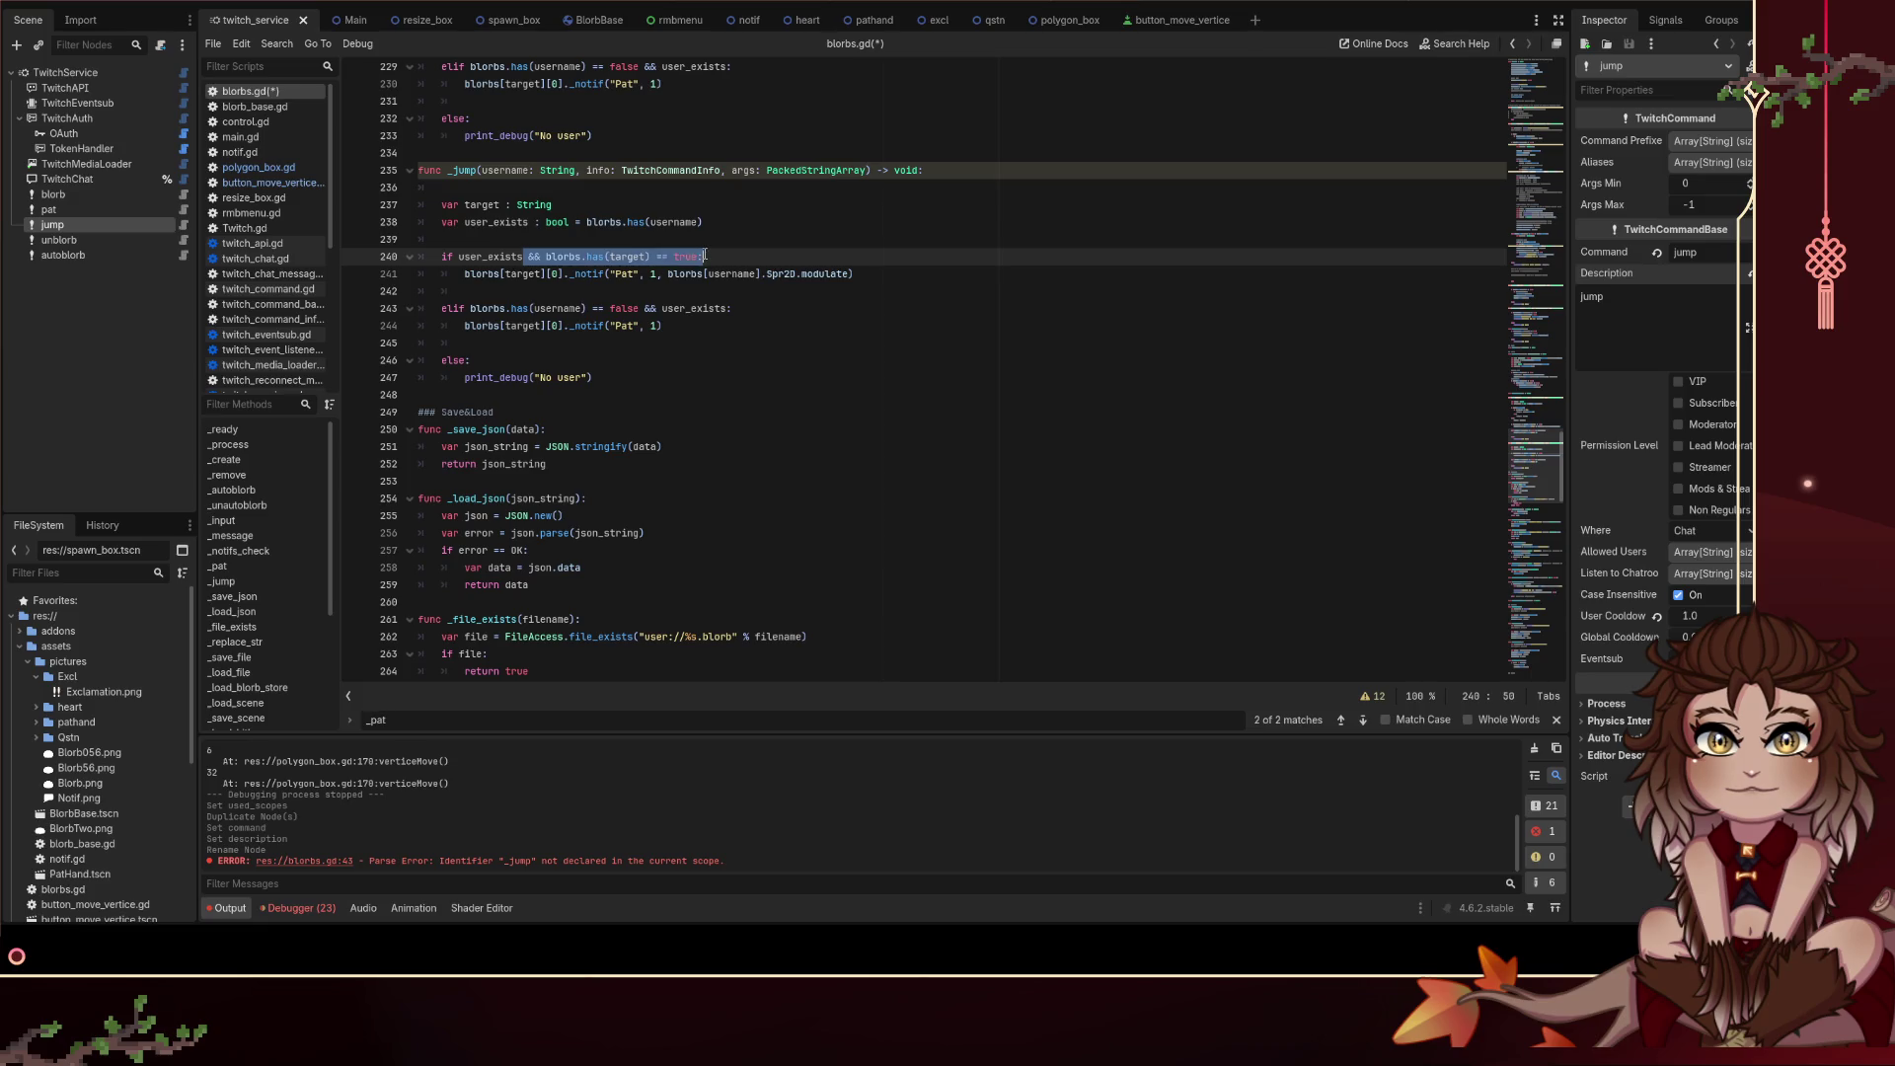
{"action": "key", "text": "BackSpace"}
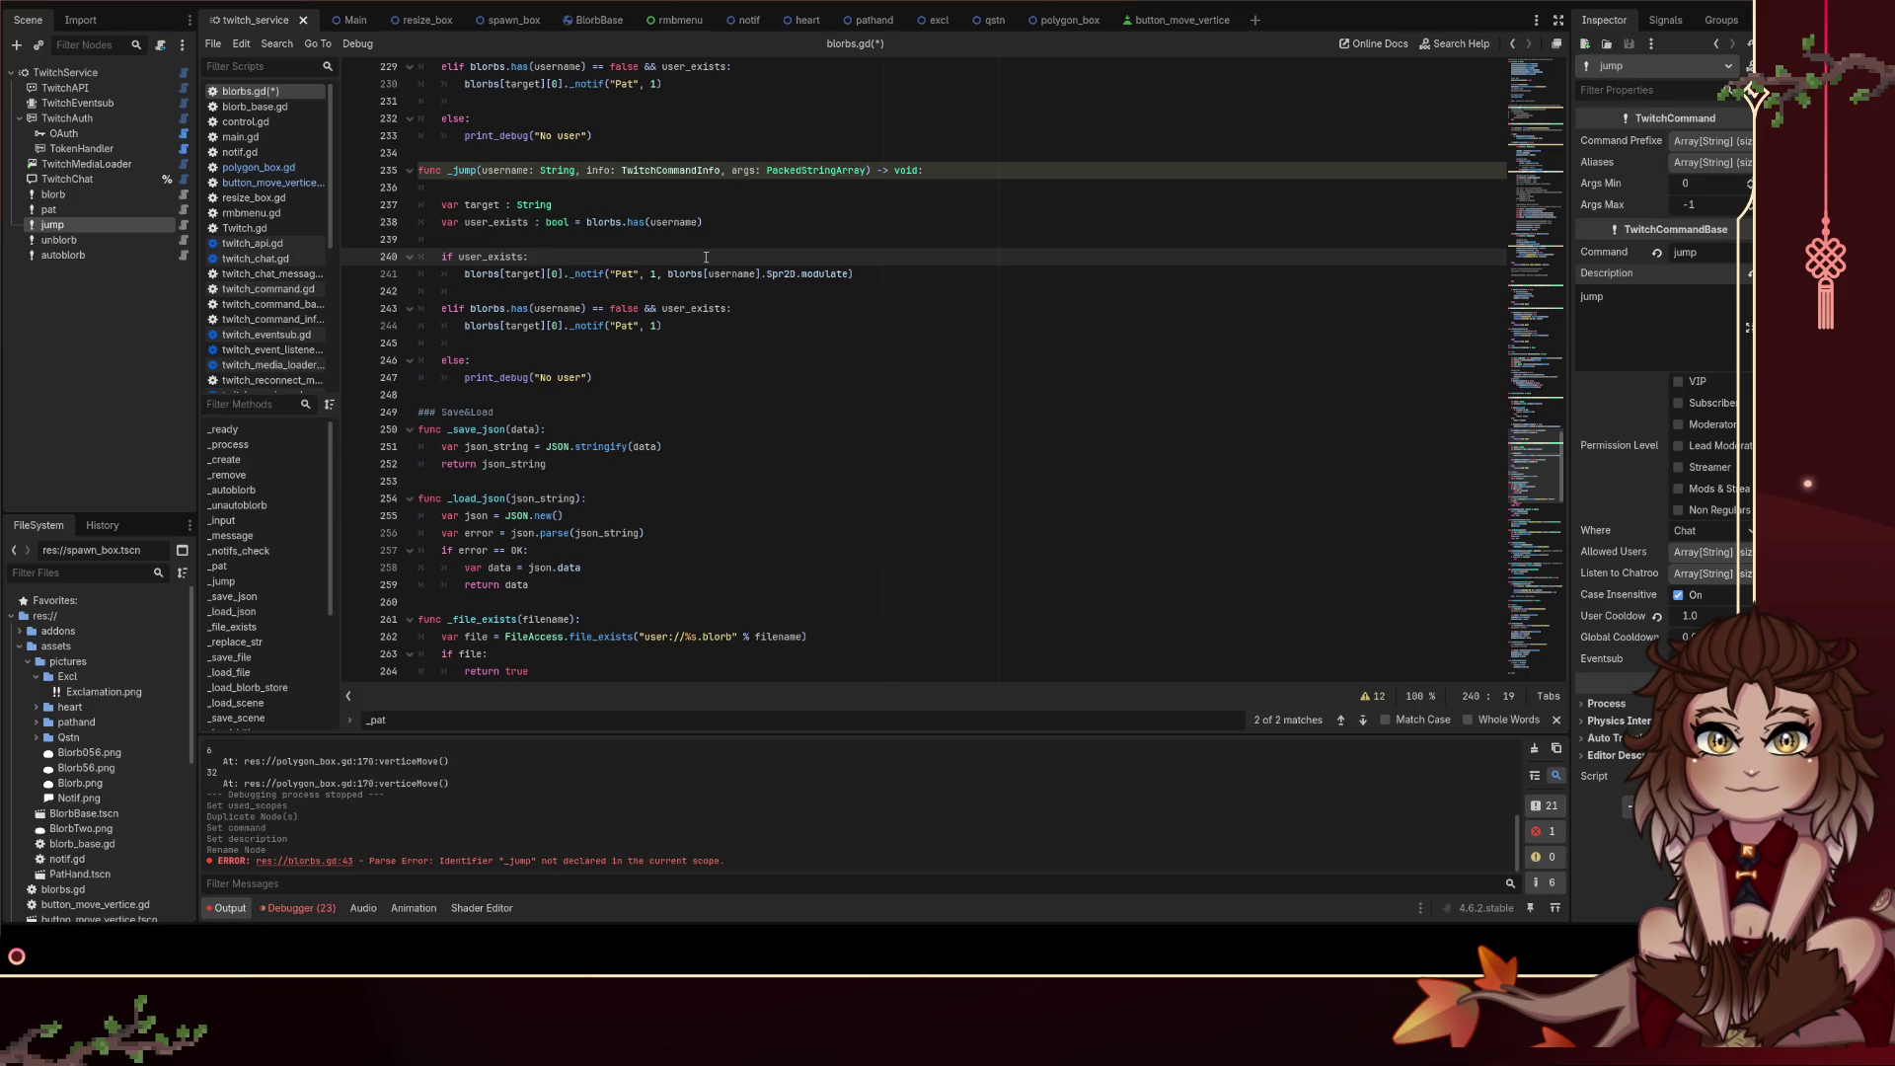
{"action": "mouse_move", "coordinate": [456, 278]}
{"action": "left_mouse_down"}
{"action": "mouse_move", "coordinate": [552, 293]}
{"action": "mouse_move", "coordinate": [650, 345]}
{"action": "left_mouse_up"}
{"action": "key", "text": "BackSpace"}
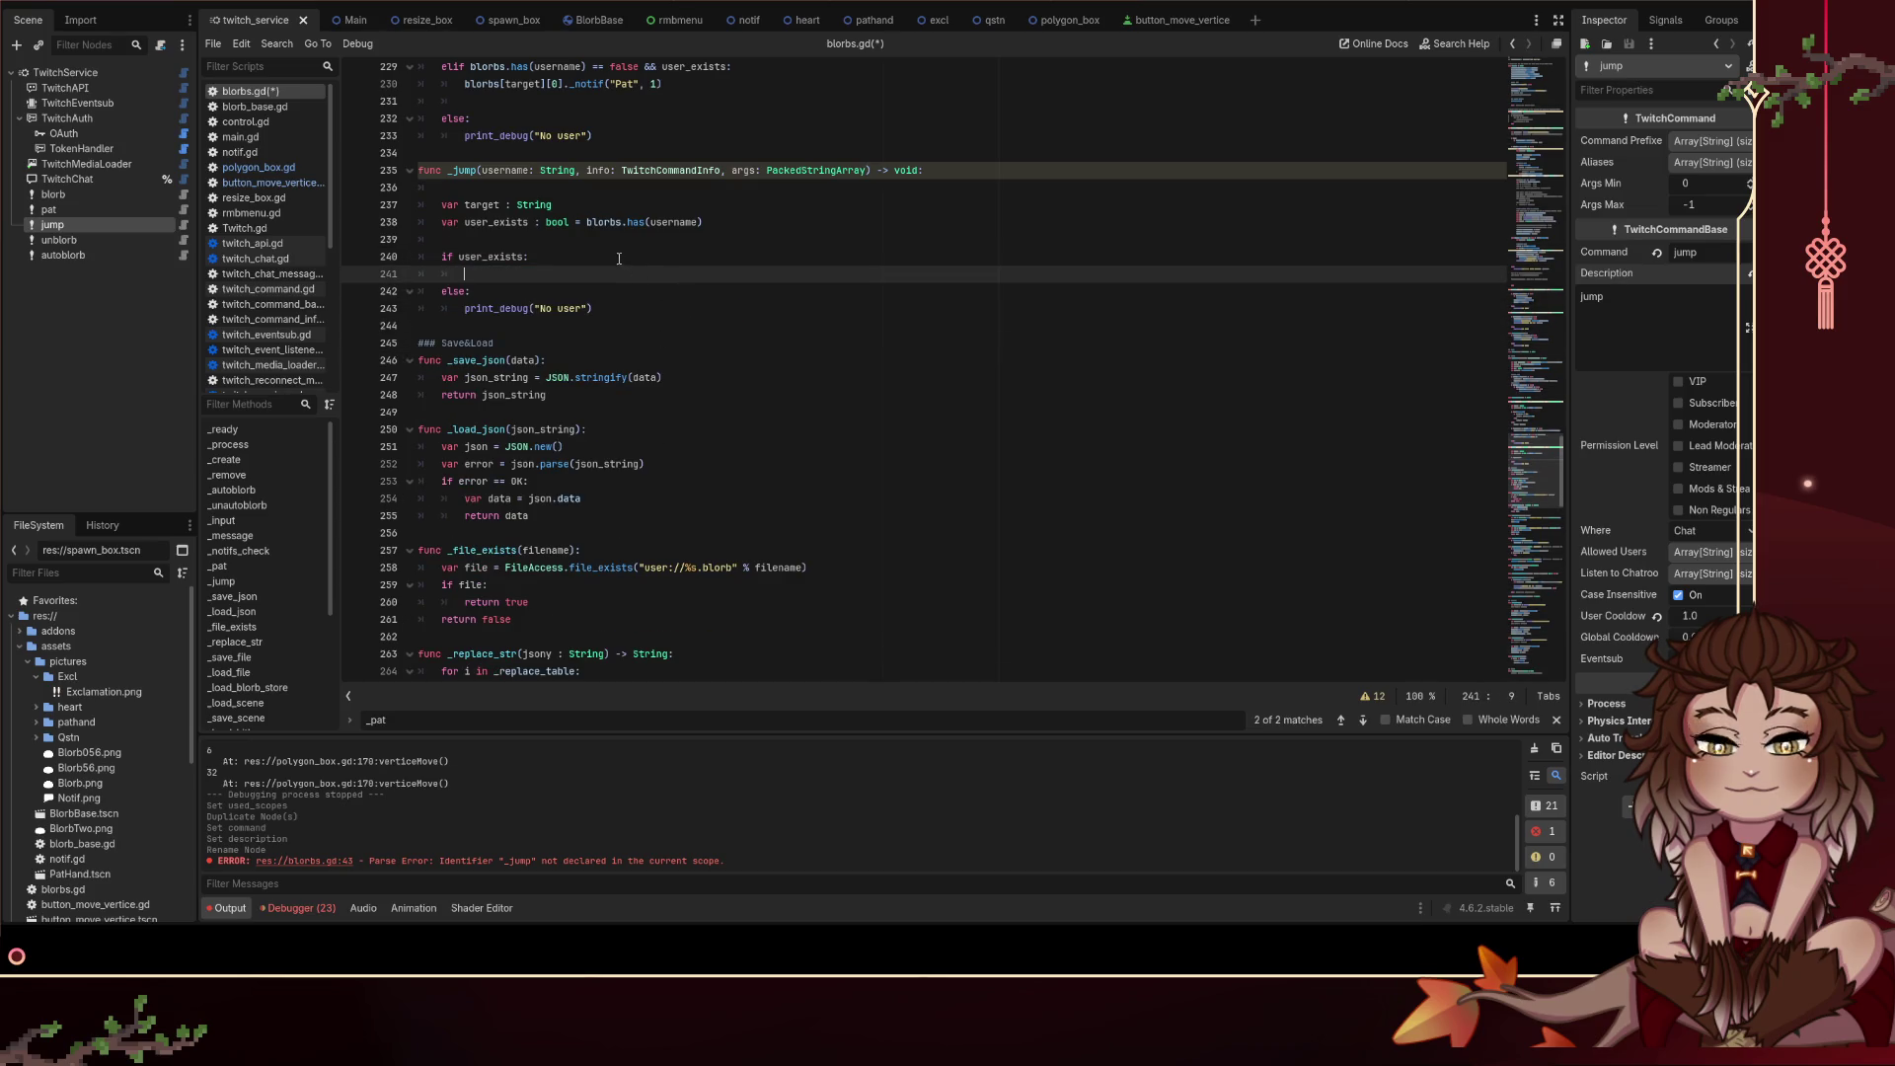
{"action": "type", "text": "a"}
{"action": "key", "text": "BackSpace"}
{"action": "type", "text": "."}
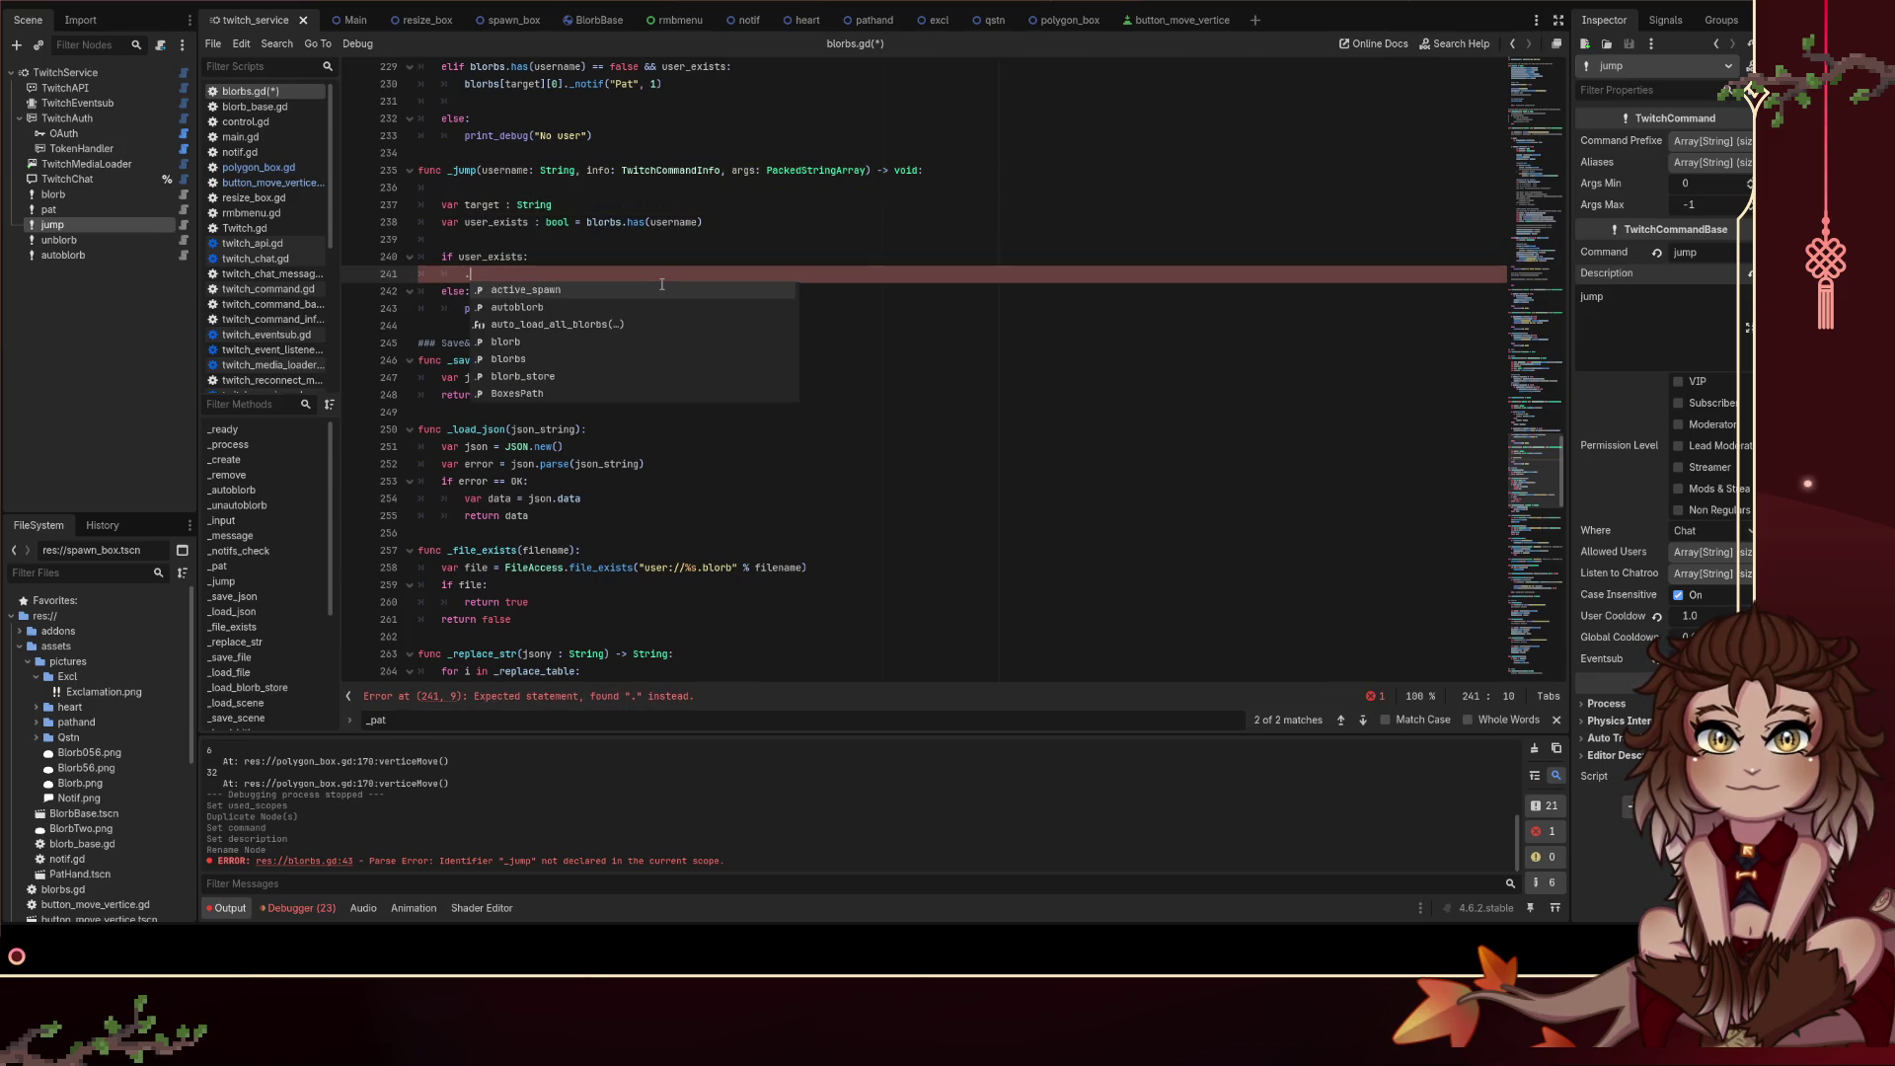
{"action": "key", "text": "BackSpace"}
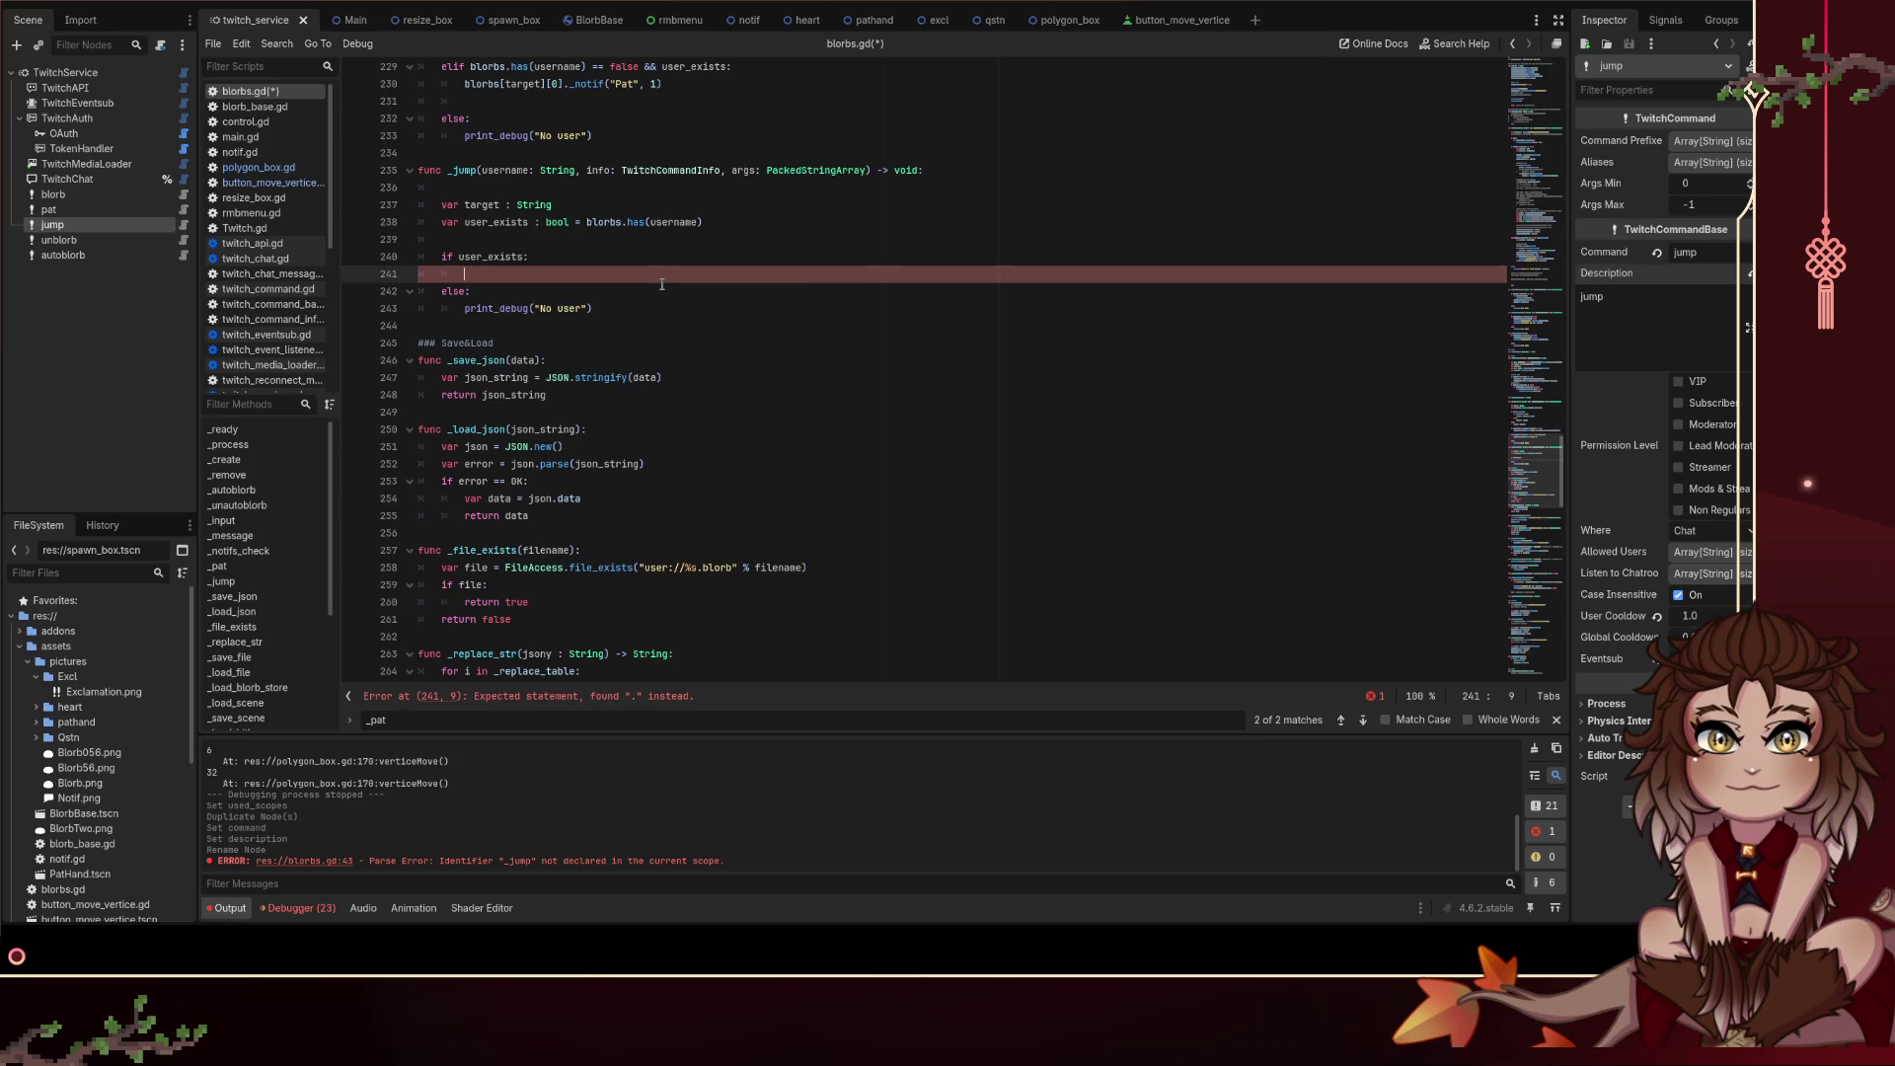
{"action": "scroll", "coordinate": [664, 312], "scroll_direction": "up", "scroll_amount": 2}
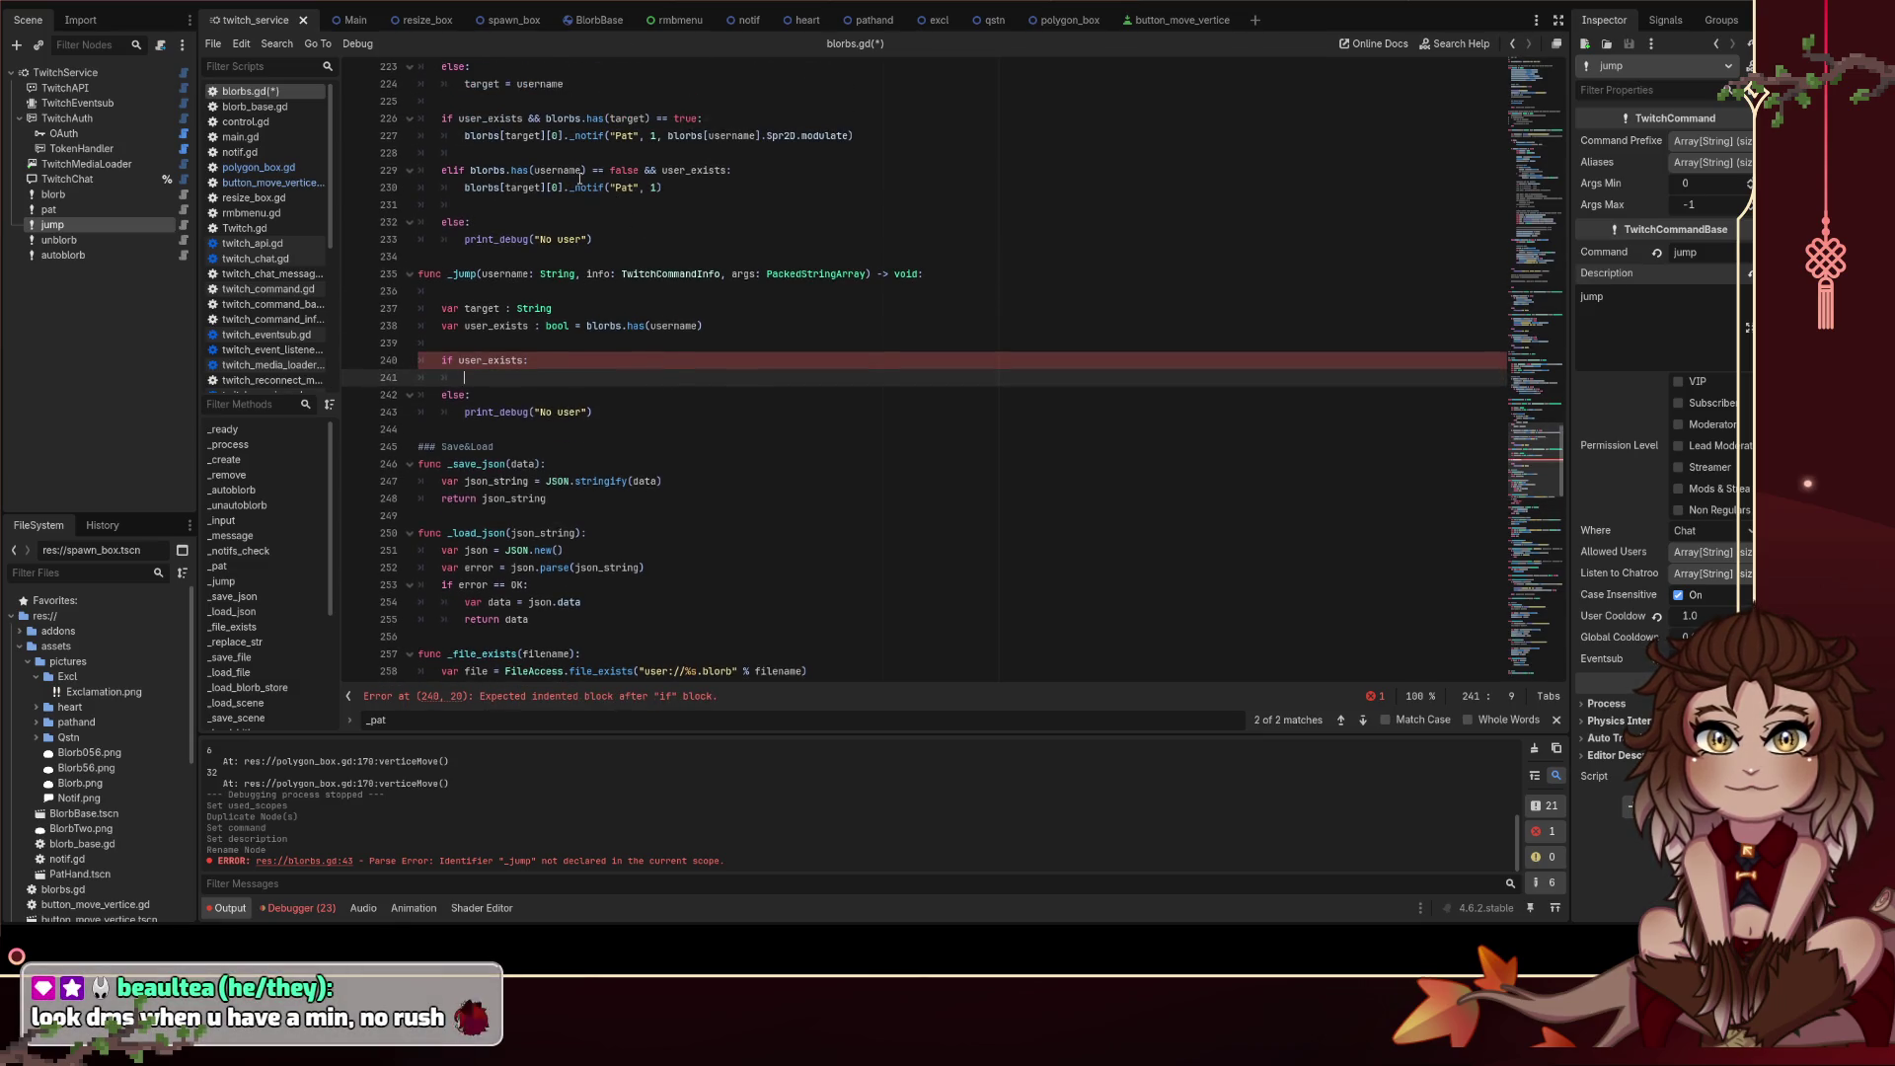
Step: Remove the [0] index after blorbs[target] on lines 227 and 230
{"action": "scroll", "coordinate": [569, 224], "scroll_direction": "up", "scroll_amount": 1}
{"action": "left_click_drag", "start_coordinate": [562, 188], "coordinate": [465, 187]}
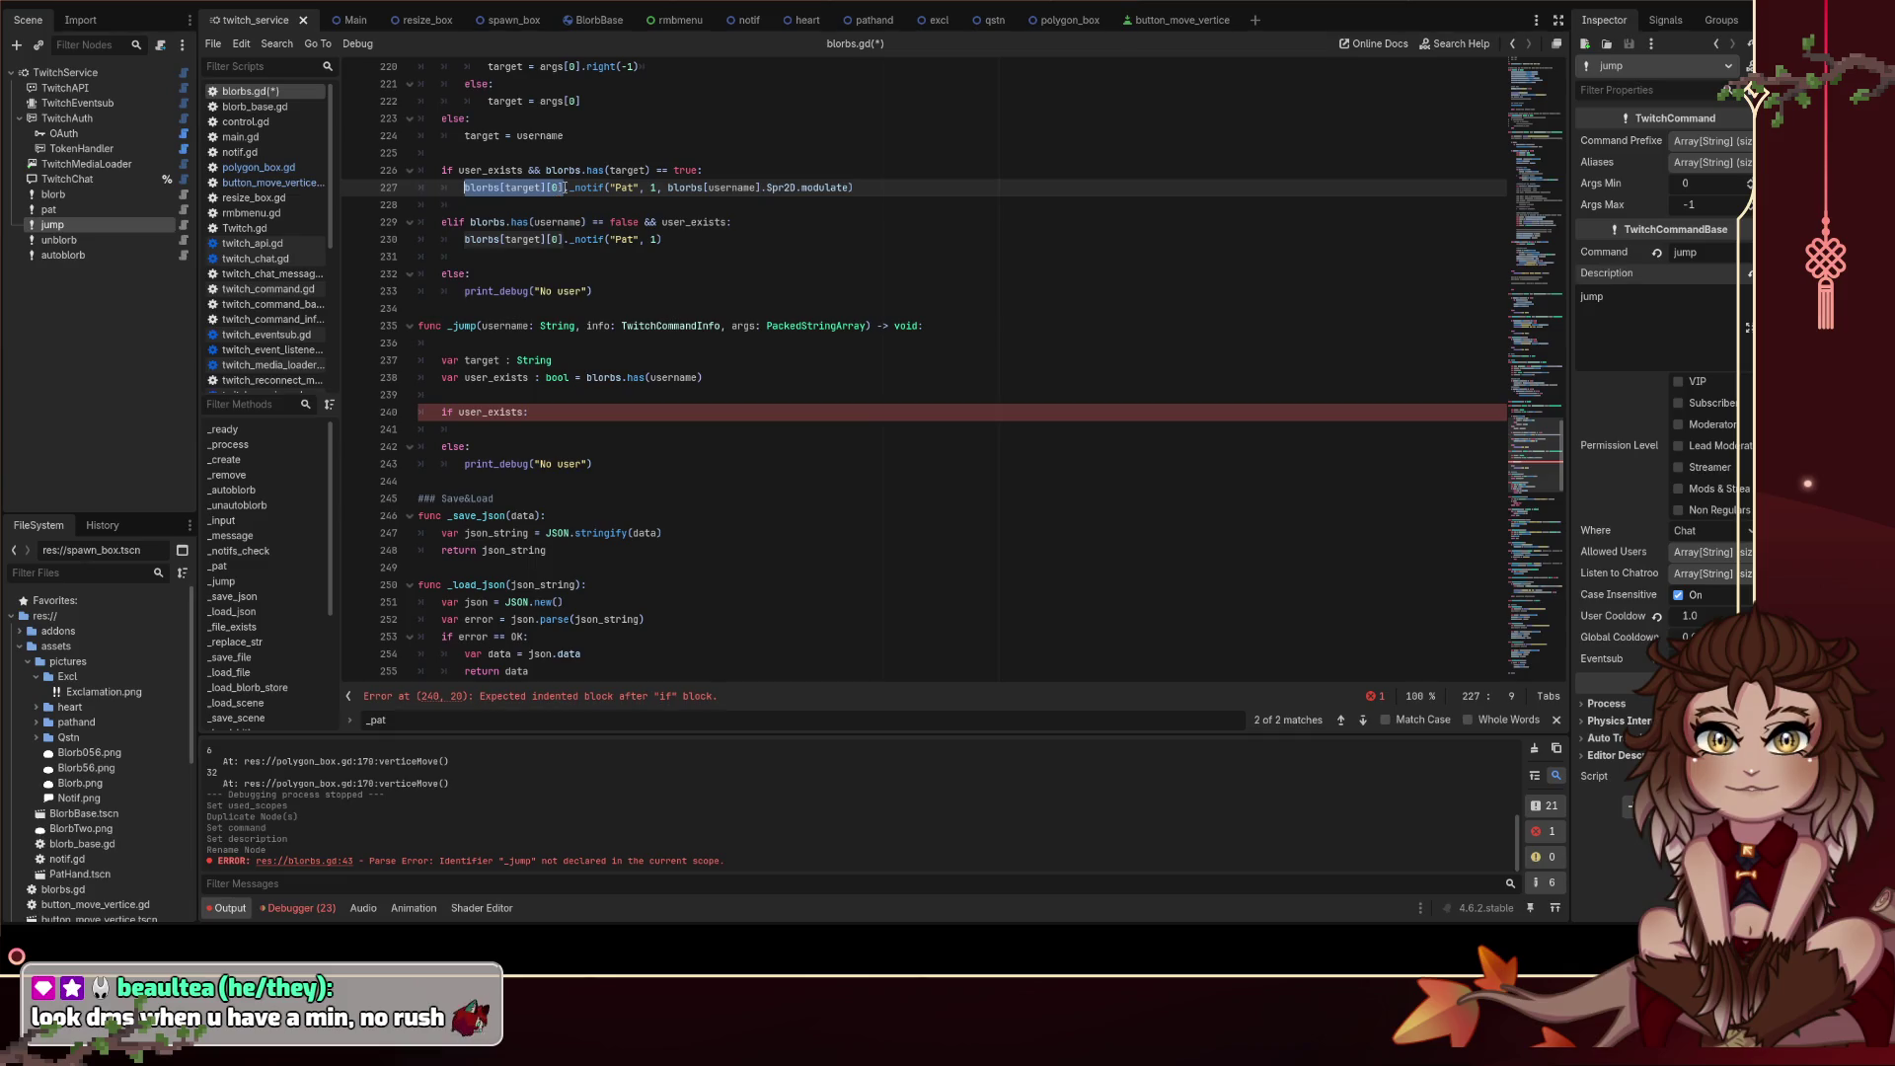
{"action": "key", "text": "Right"}
{"action": "scroll", "coordinate": [611, 253], "scroll_direction": "up", "scroll_amount": 5}
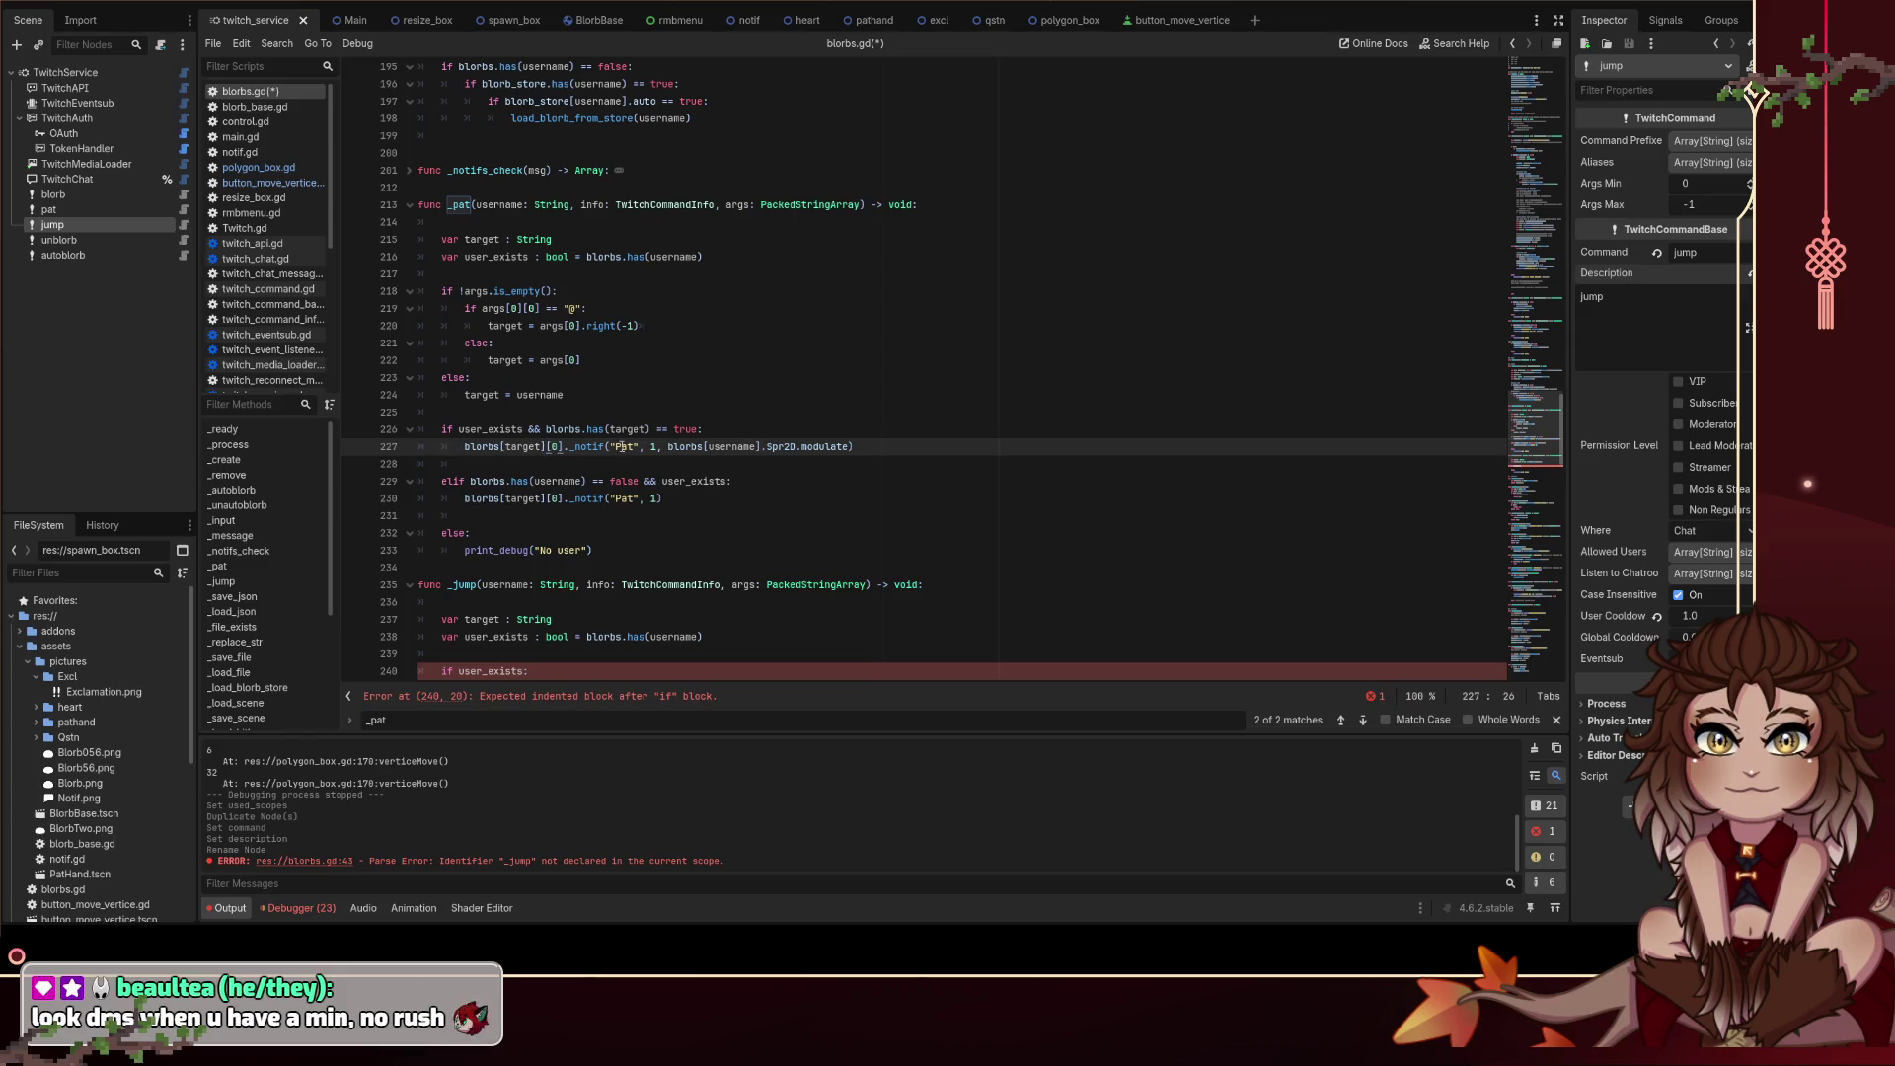
{"action": "key", "text": "BackSpace"}
{"action": "key", "text": "BackSpace"}
{"action": "key", "text": "BackSpace"}
{"action": "left_click", "coordinate": [562, 498]}
{"action": "key", "text": "BackSpace"}
{"action": "key", "text": "BackSpace"}
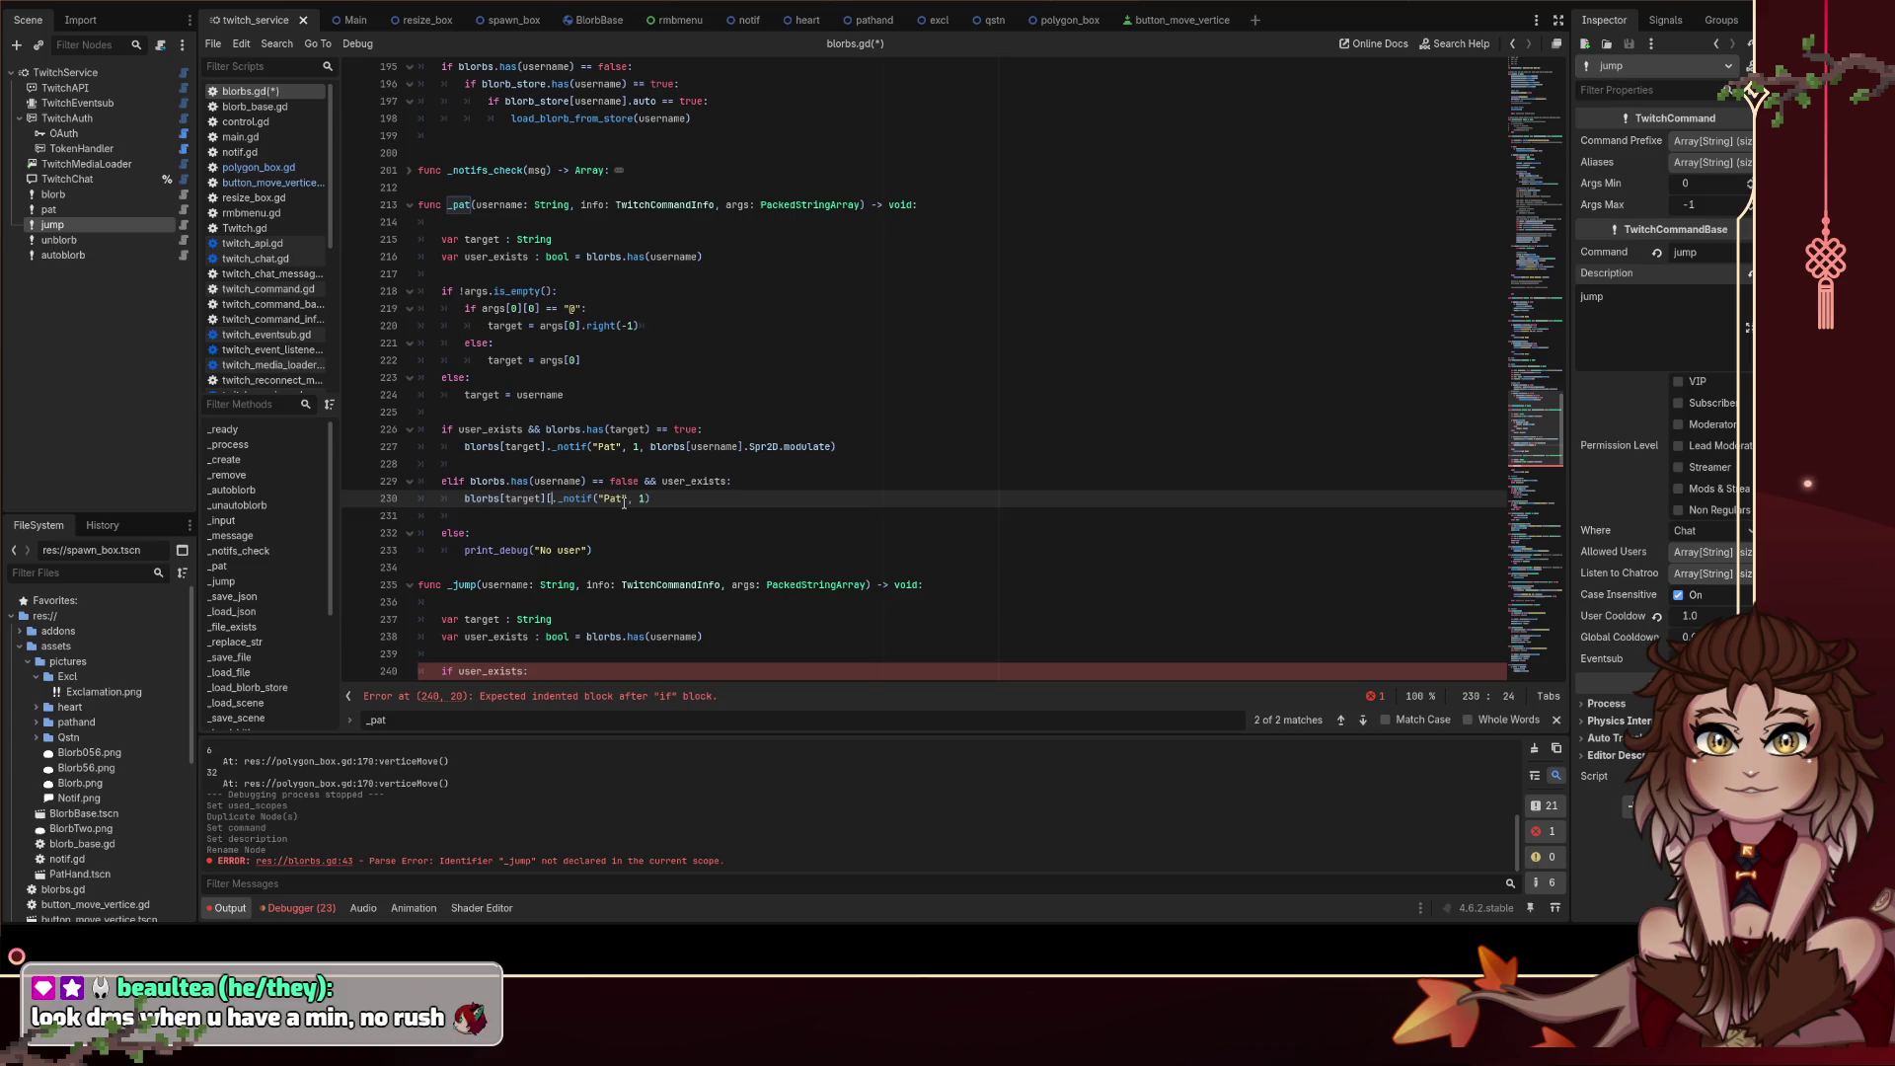
{"action": "key", "text": "BackSpace"}
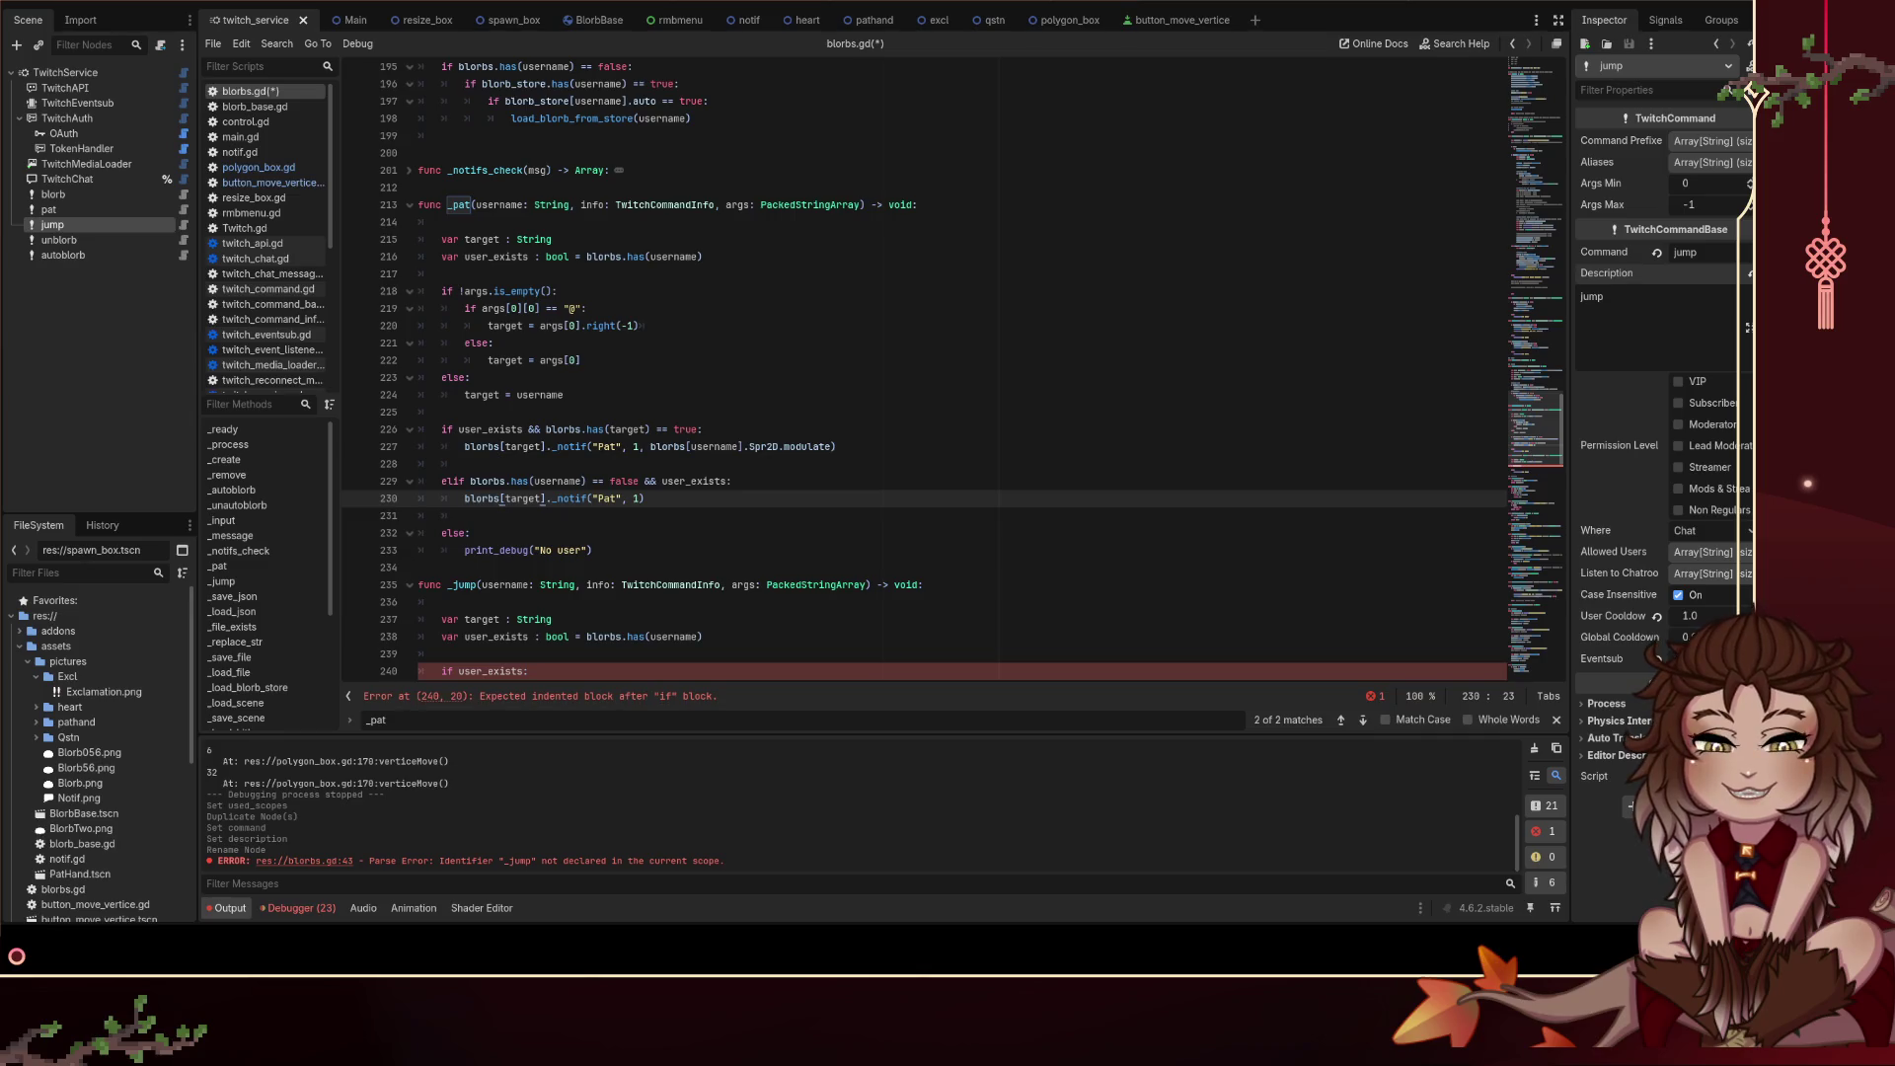
Step: Copy blorbs[target] from line 227 into _jump's empty if user_exists body
{"action": "left_click", "coordinate": [464, 515]}
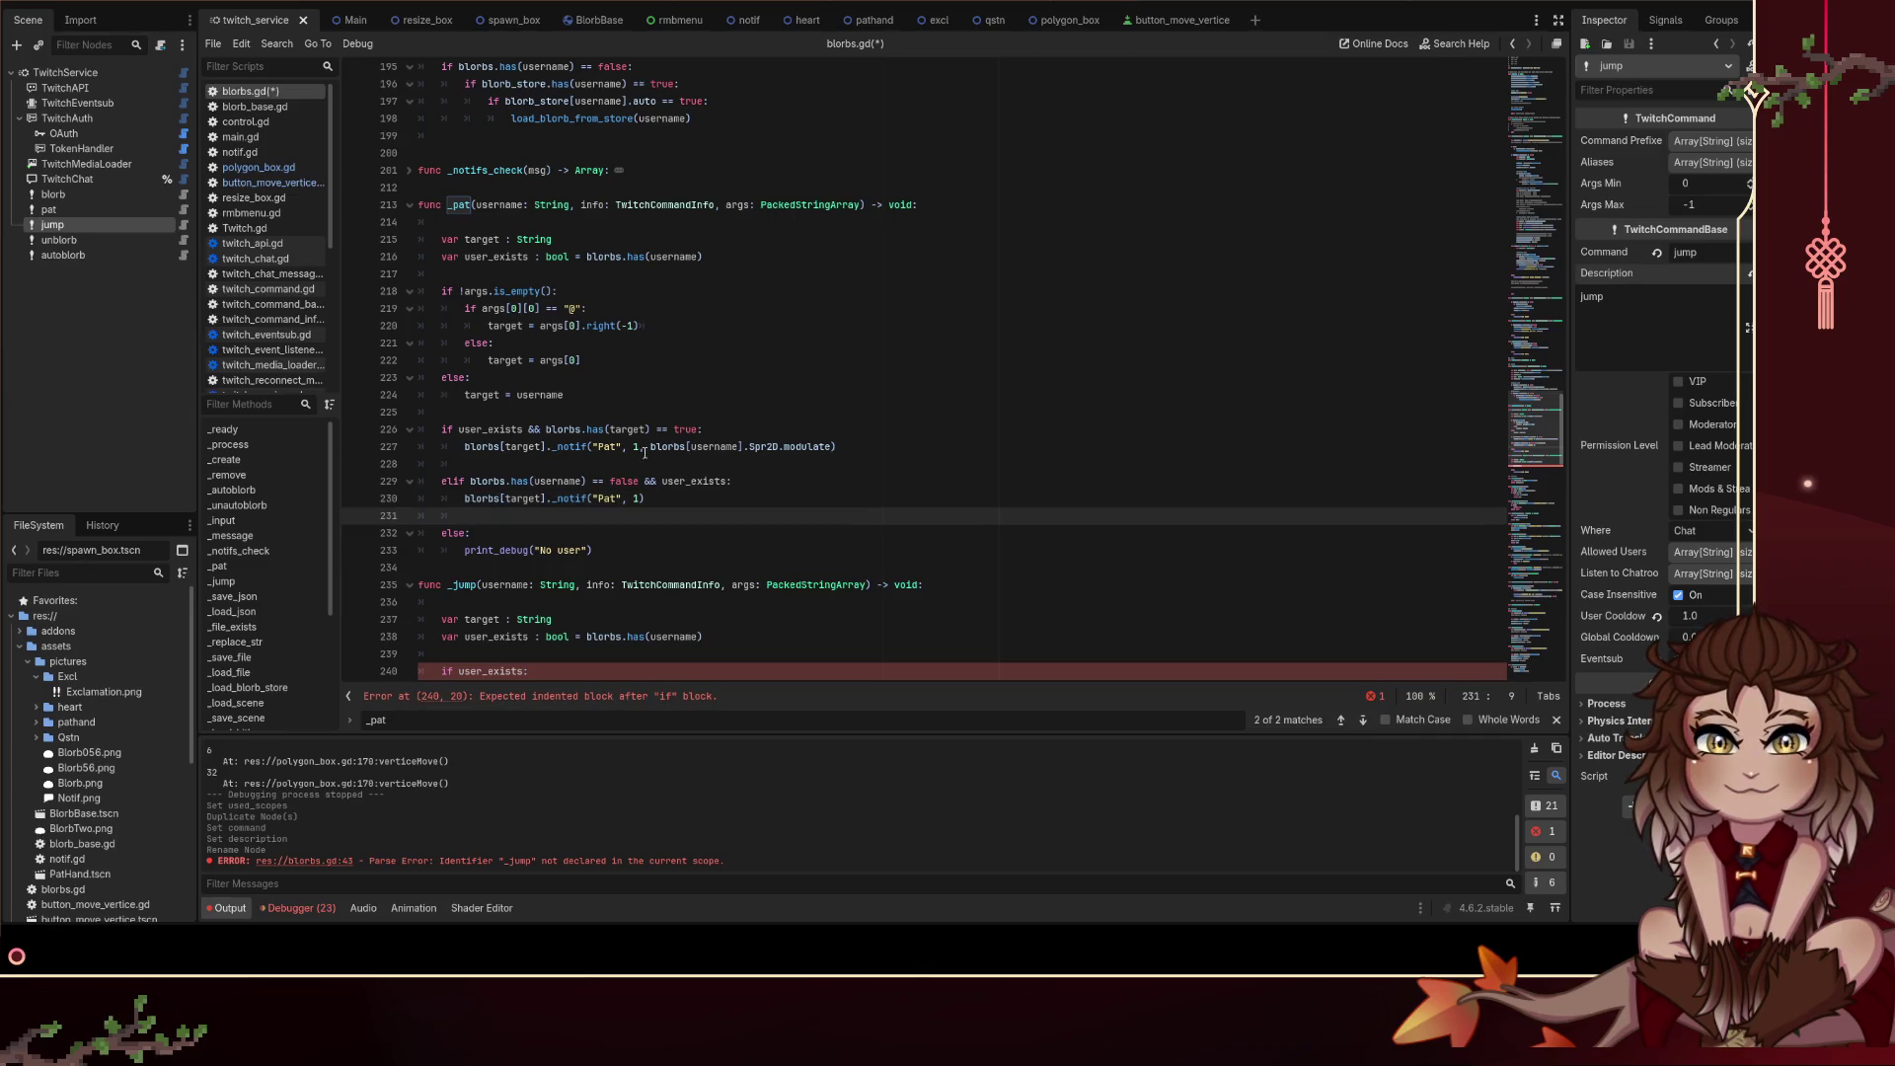
{"action": "left_click", "coordinate": [1001, 433]}
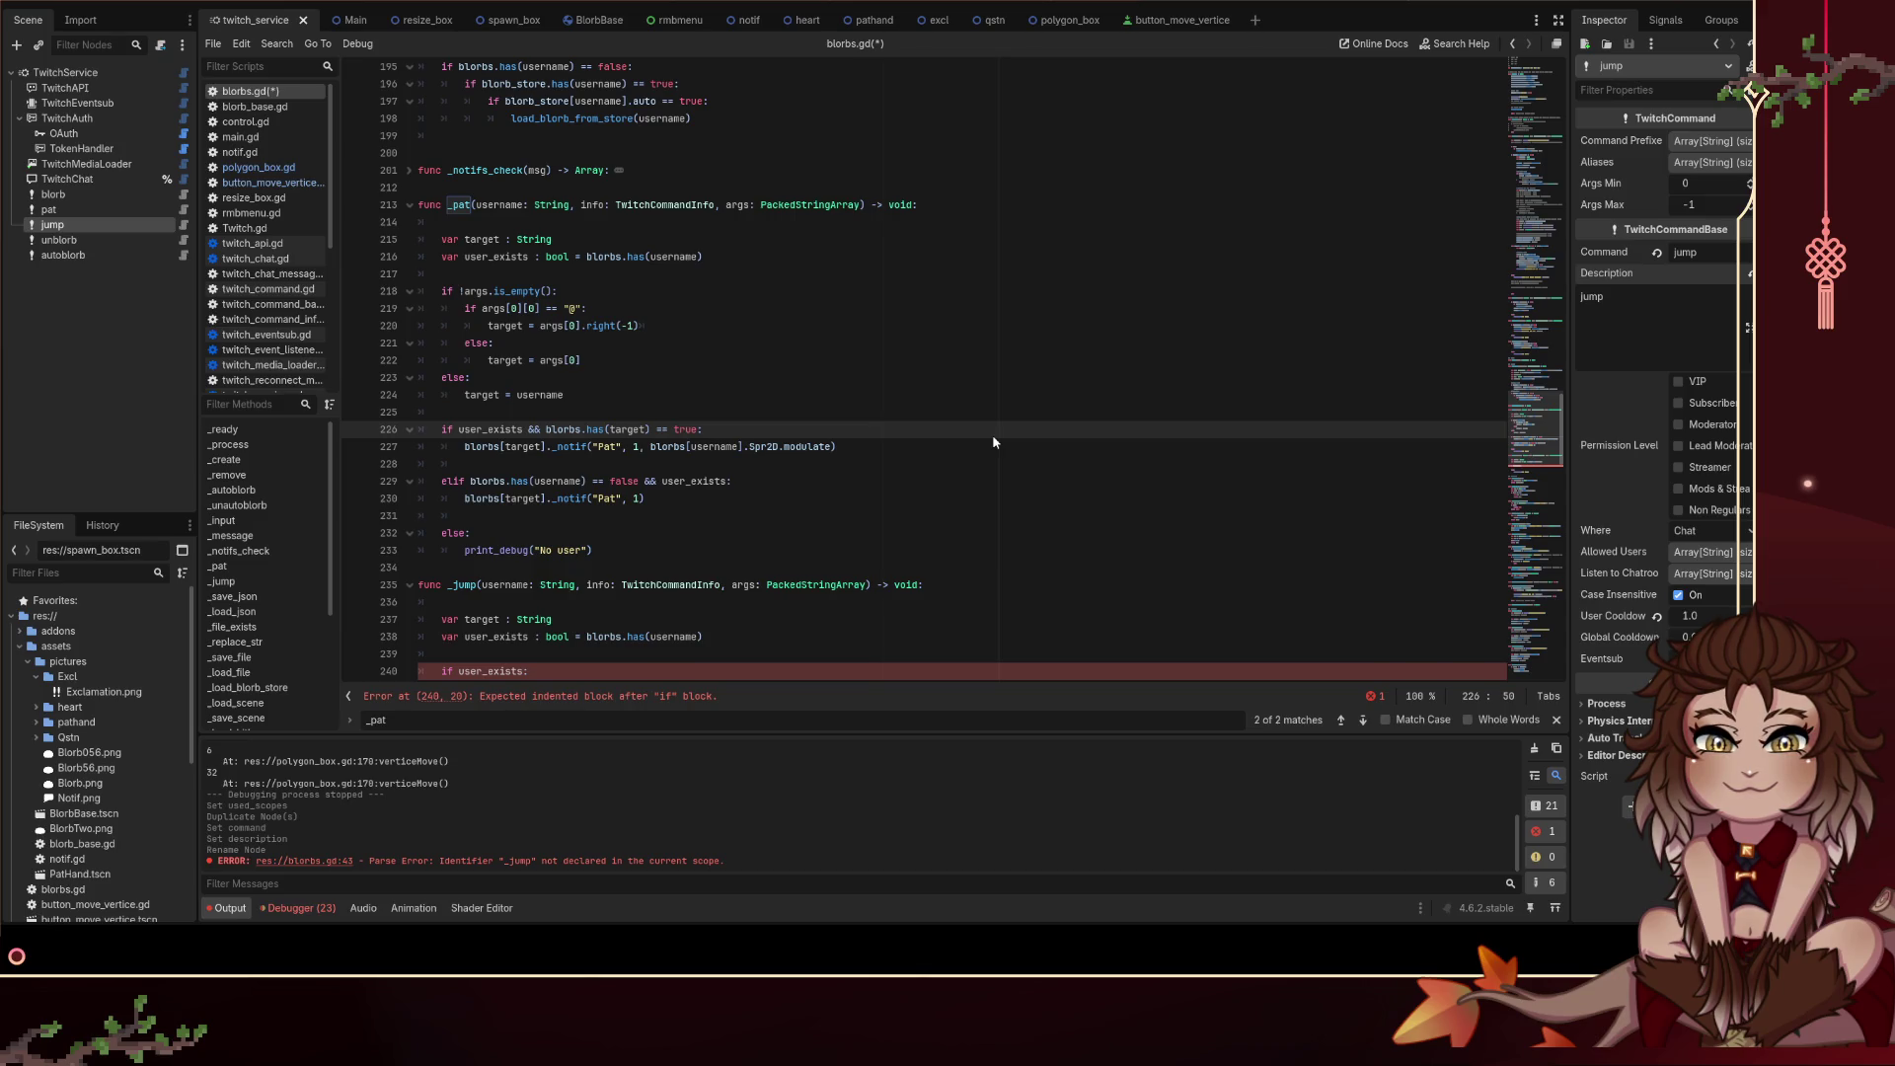
{"action": "key", "text": "Down"}
{"action": "key", "text": "Down"}
{"action": "key", "text": "Down"}
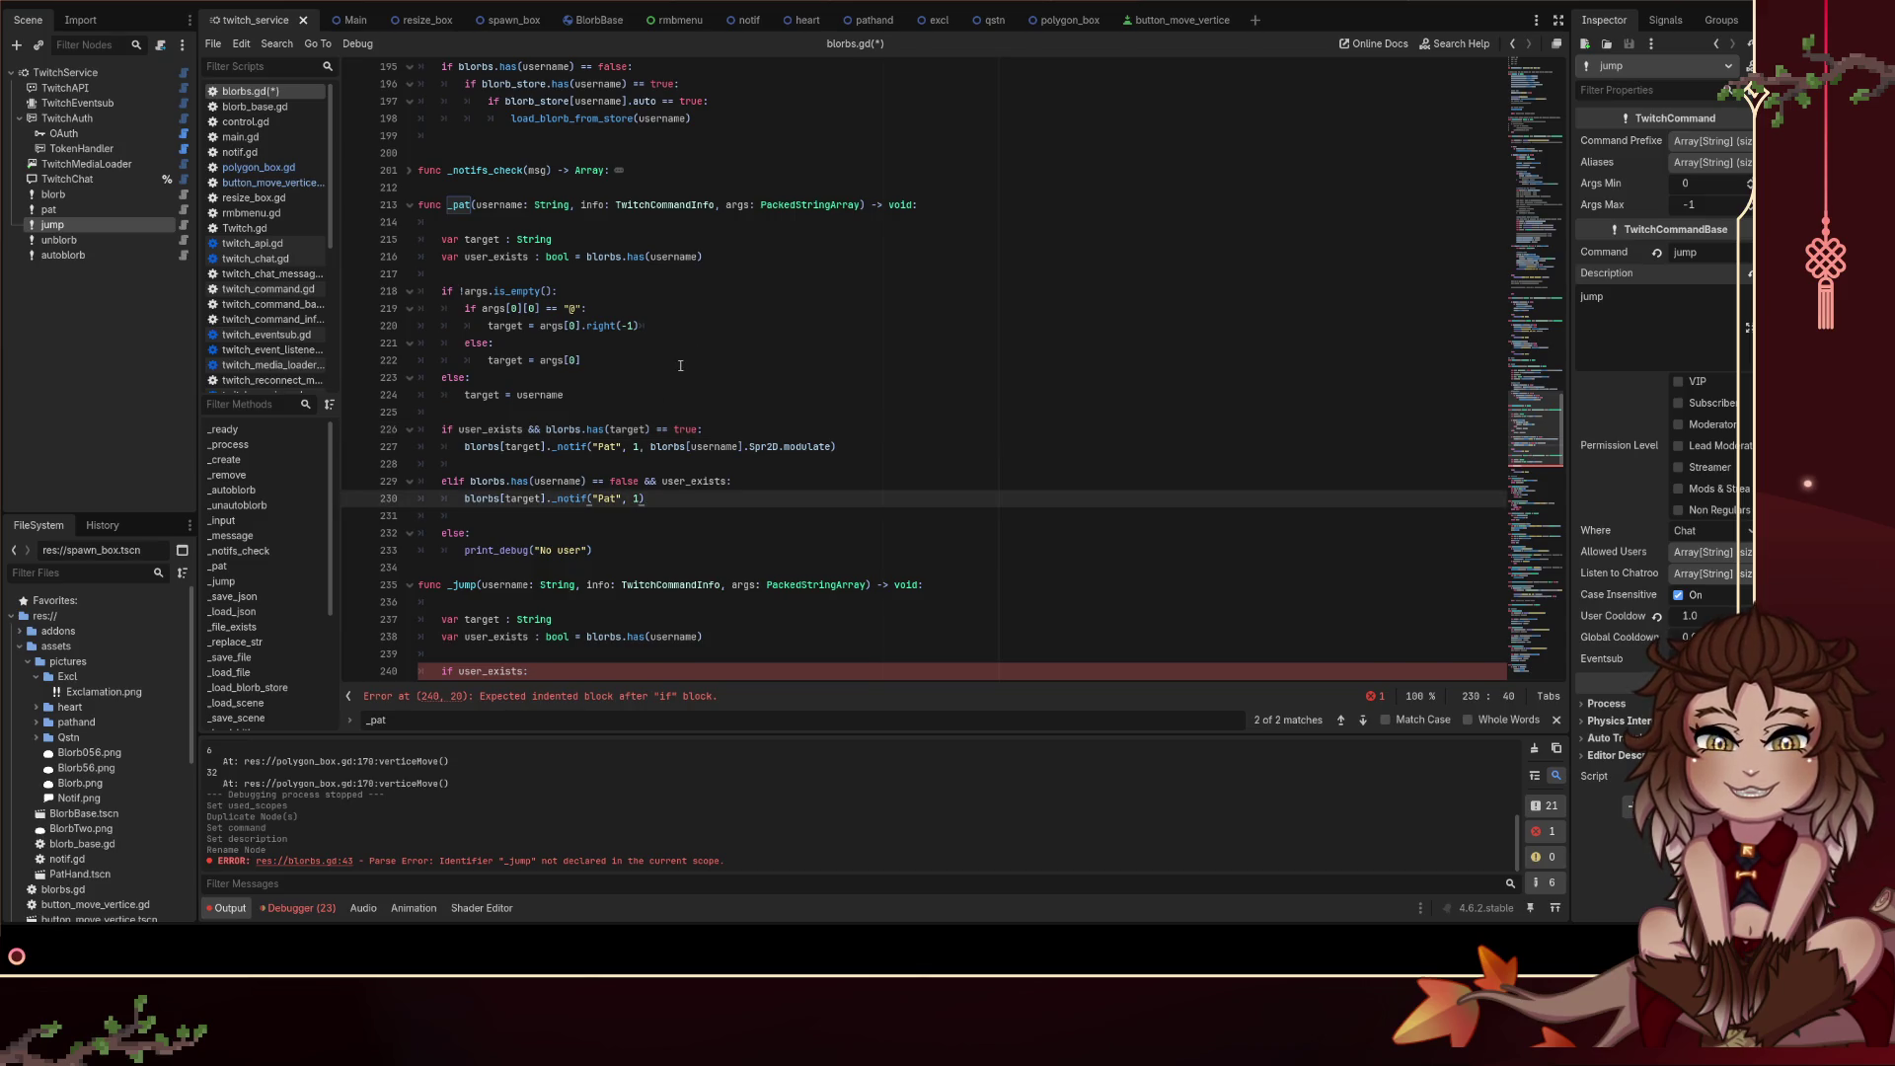
{"action": "mouse_move", "coordinate": [444, 377]}
{"action": "left_mouse_down"}
{"action": "mouse_move", "coordinate": [592, 395]}
{"action": "mouse_move", "coordinate": [718, 518]}
{"action": "left_mouse_up"}
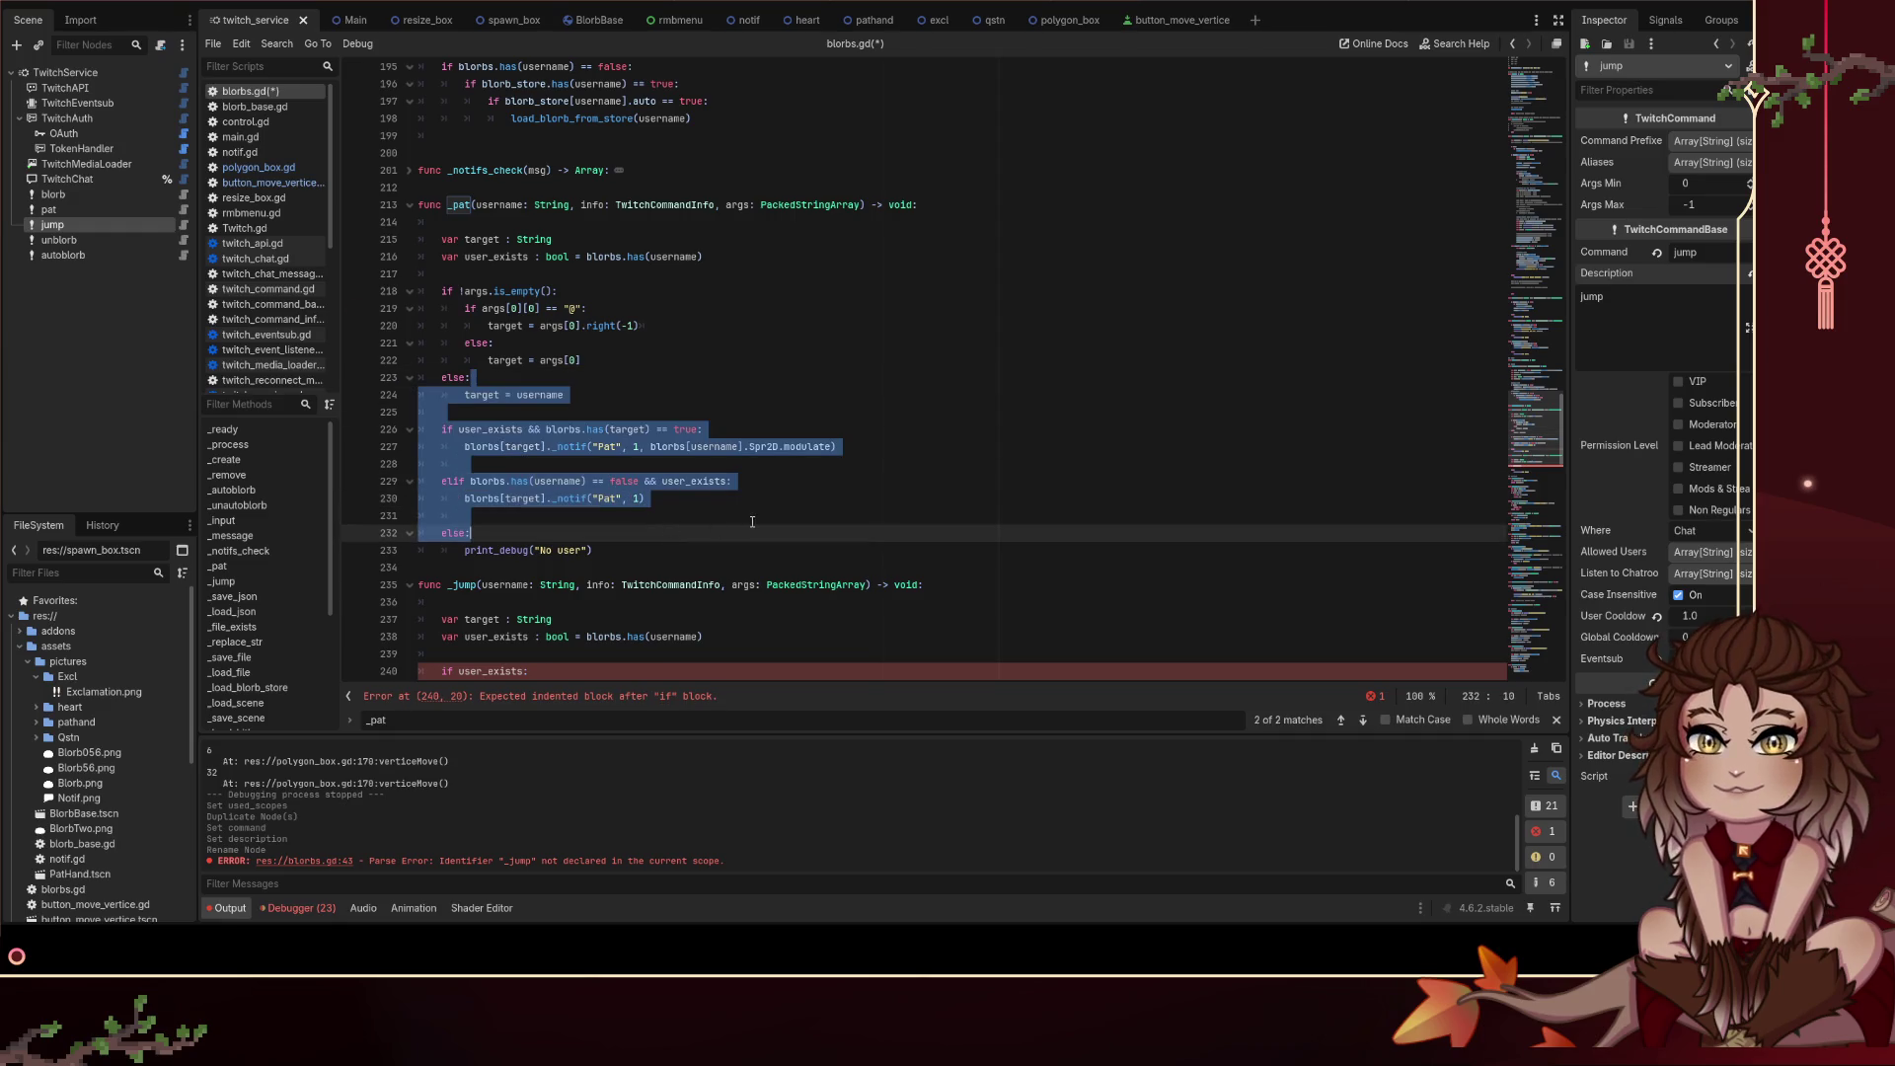
{"action": "left_click", "coordinate": [719, 515]}
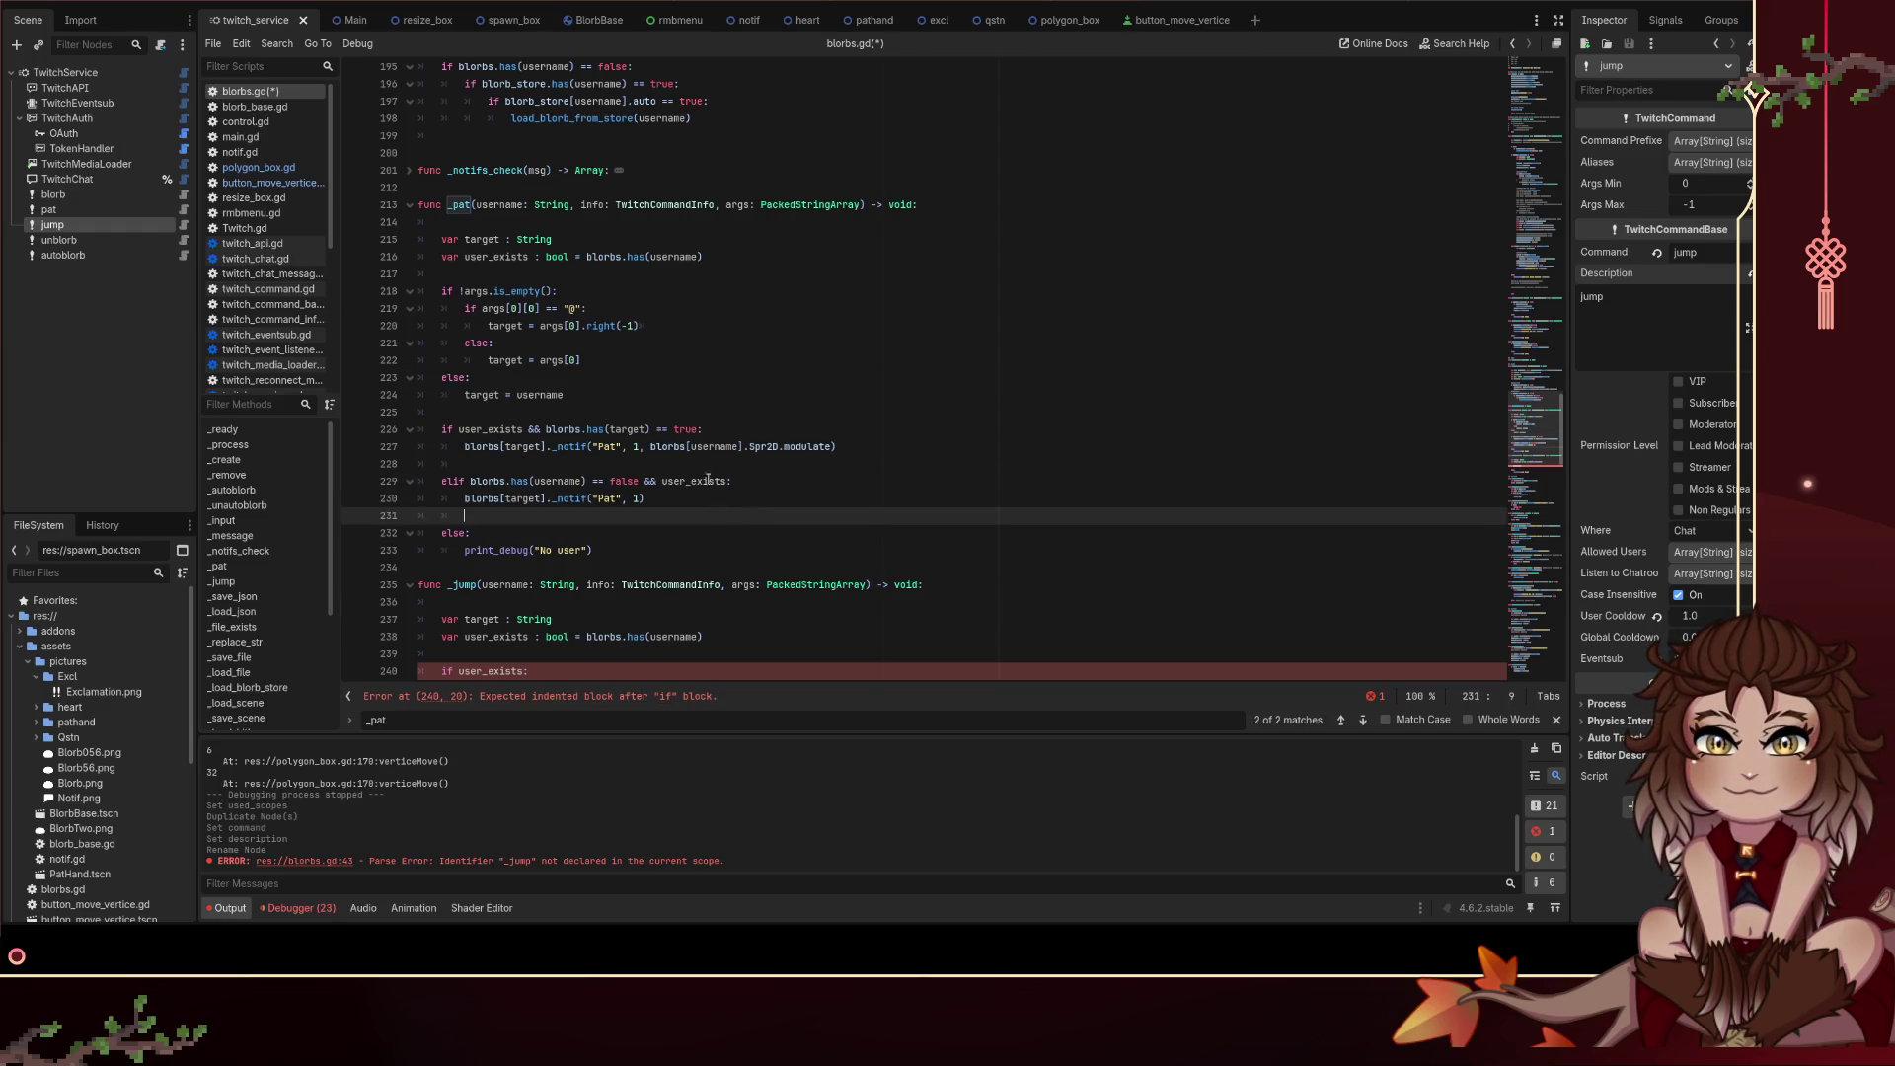
{"action": "scroll", "coordinate": [645, 409], "scroll_direction": "down", "scroll_amount": 2}
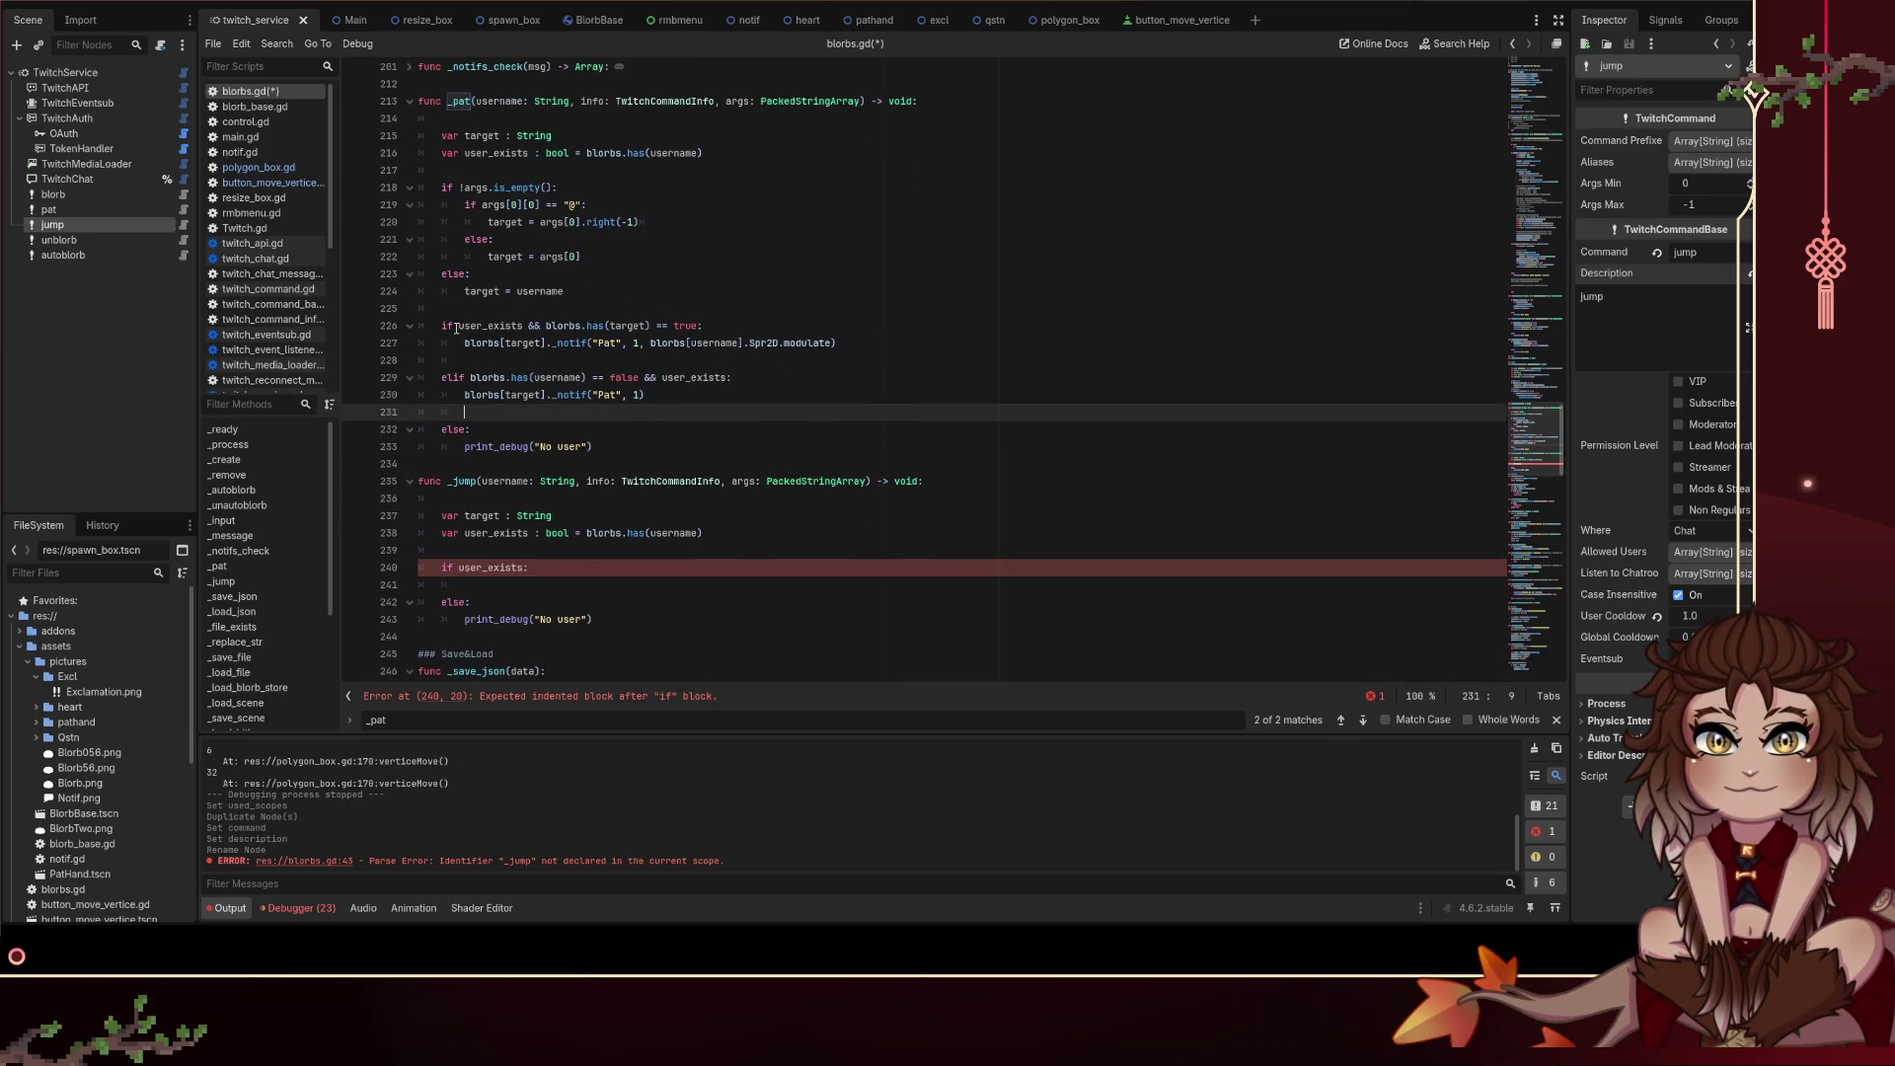
{"action": "mouse_move", "coordinate": [469, 342]}
{"action": "left_mouse_down"}
{"action": "mouse_move", "coordinate": [551, 342]}
{"action": "mouse_move", "coordinate": [465, 341]}
{"action": "left_mouse_up"}
{"action": "key", "text": "ctrl+c"}
{"action": "left_click", "coordinate": [544, 342]}
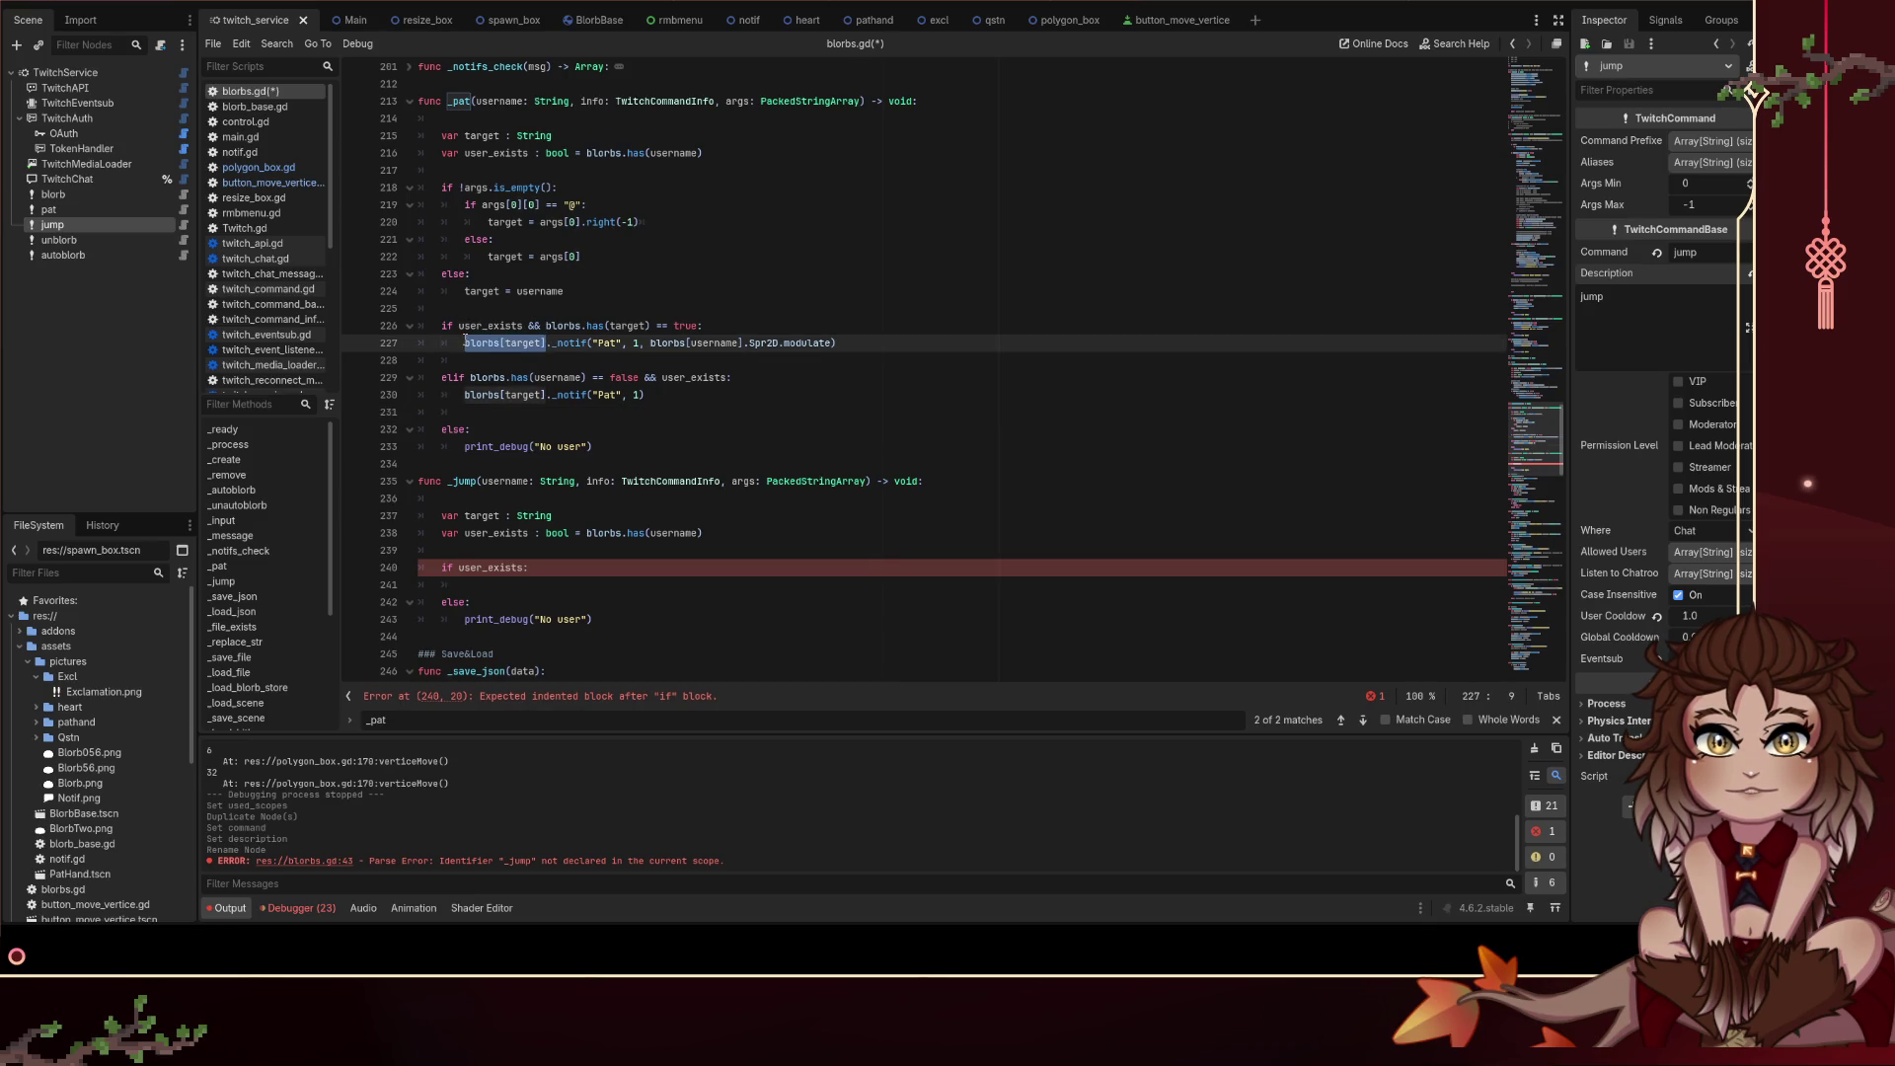
{"action": "left_click", "coordinate": [560, 583]}
{"action": "key", "text": "ctrl+v"}
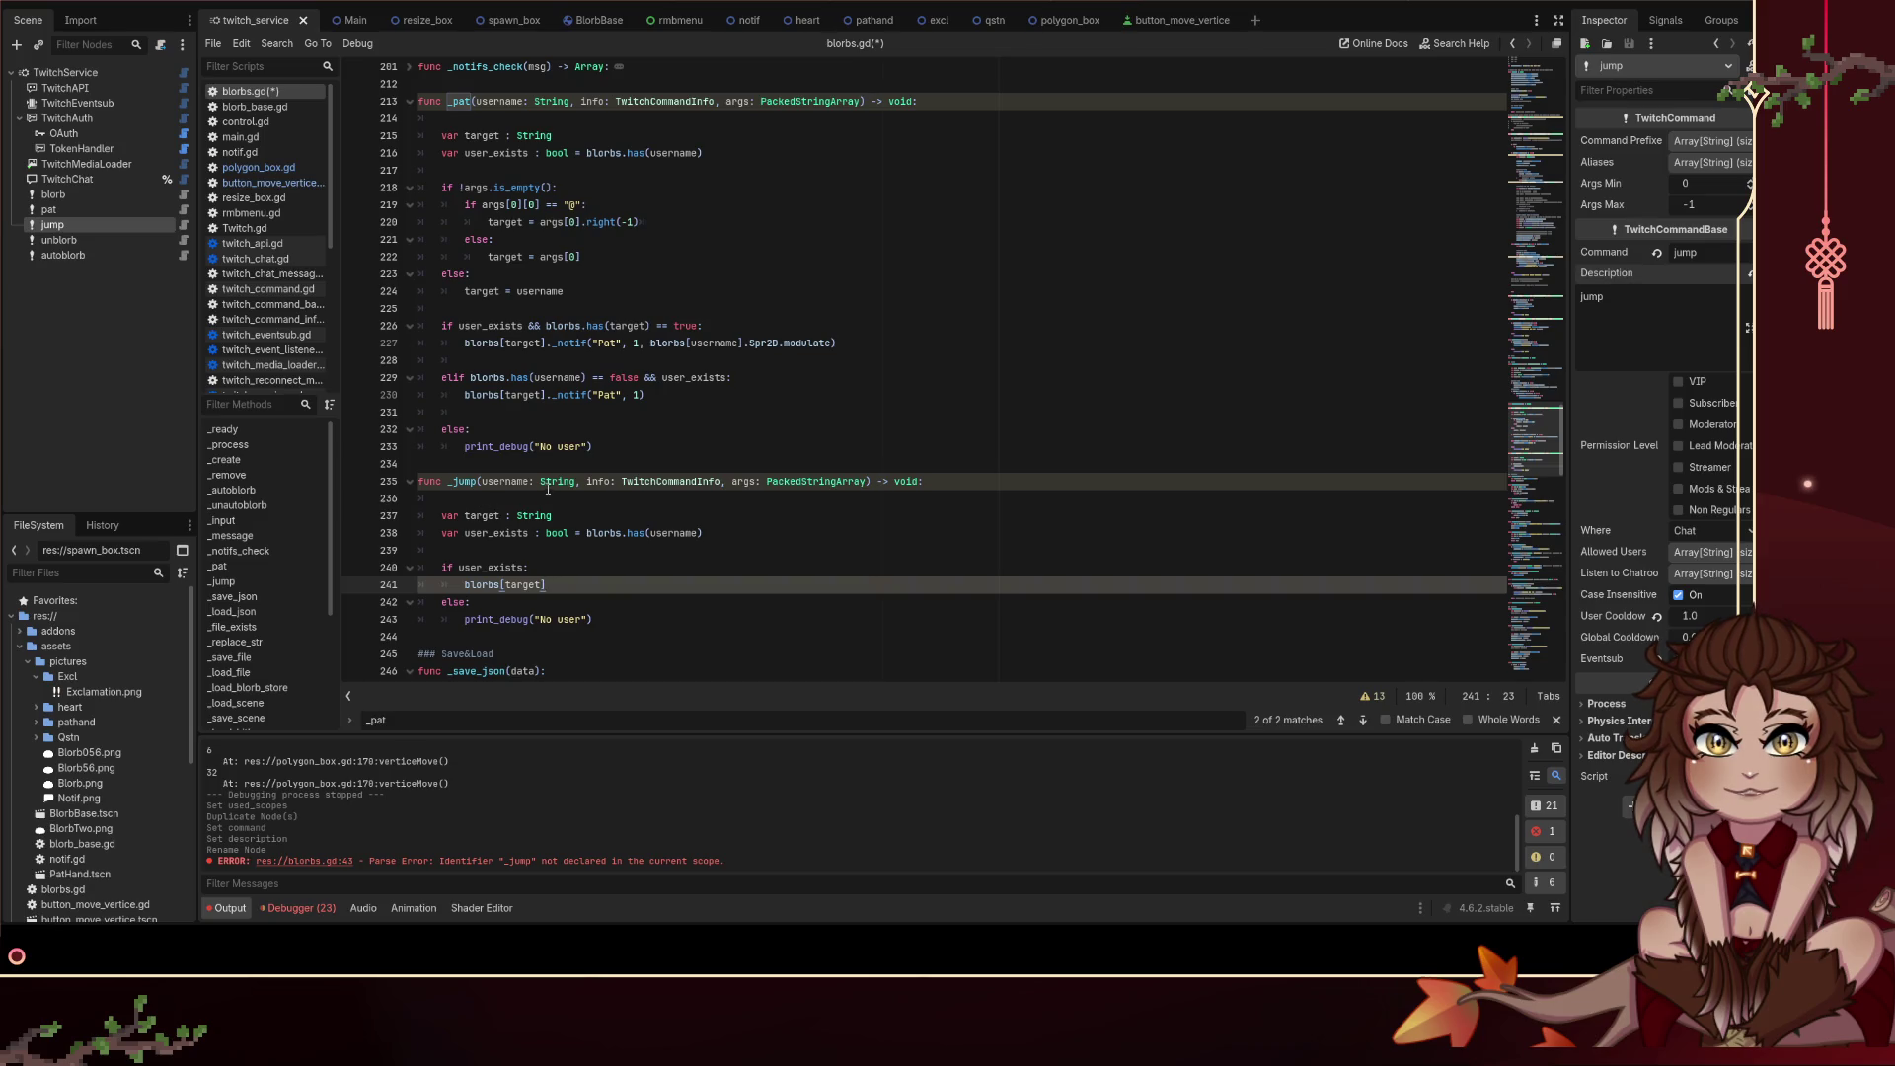
Step: Replace target with username in _jump, delete the target declaration, and save
{"action": "double_click", "coordinate": [506, 481]}
{"action": "double_click", "coordinate": [482, 515]}
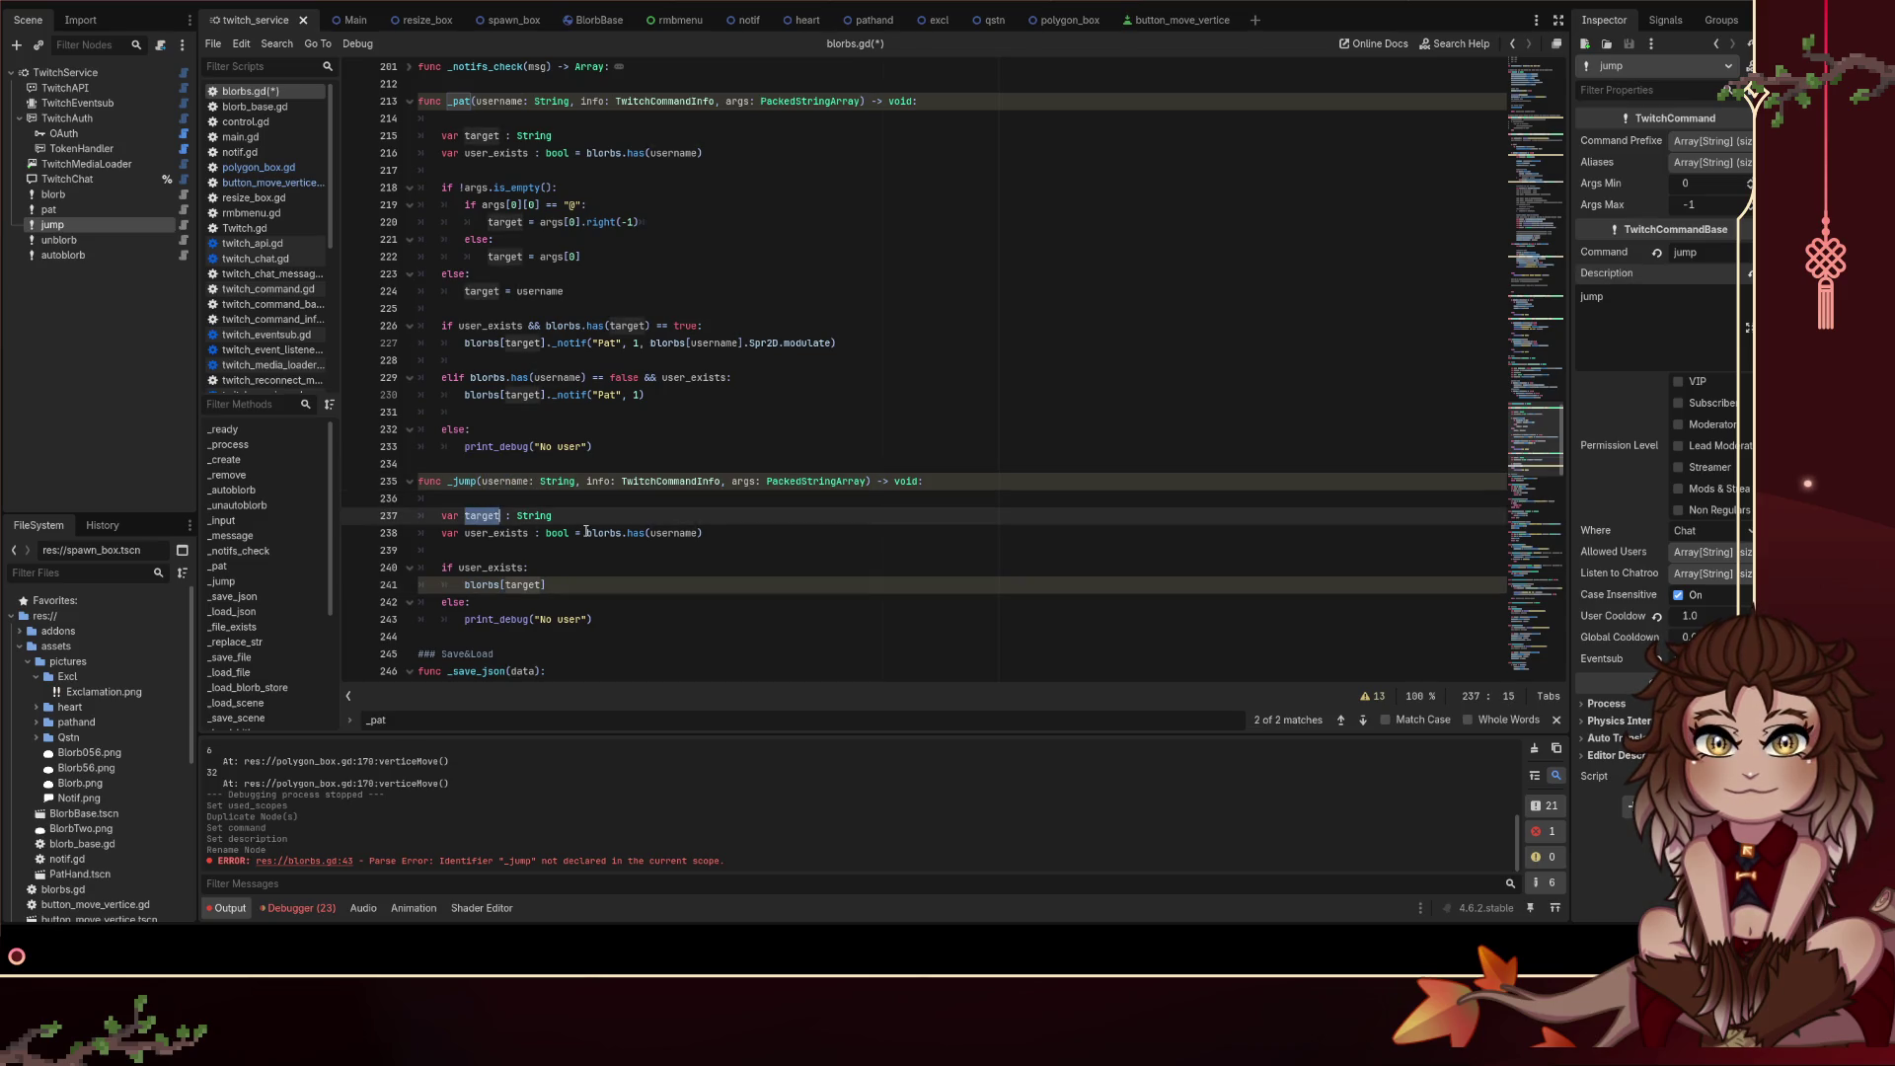
{"action": "left_click", "coordinate": [564, 519]}
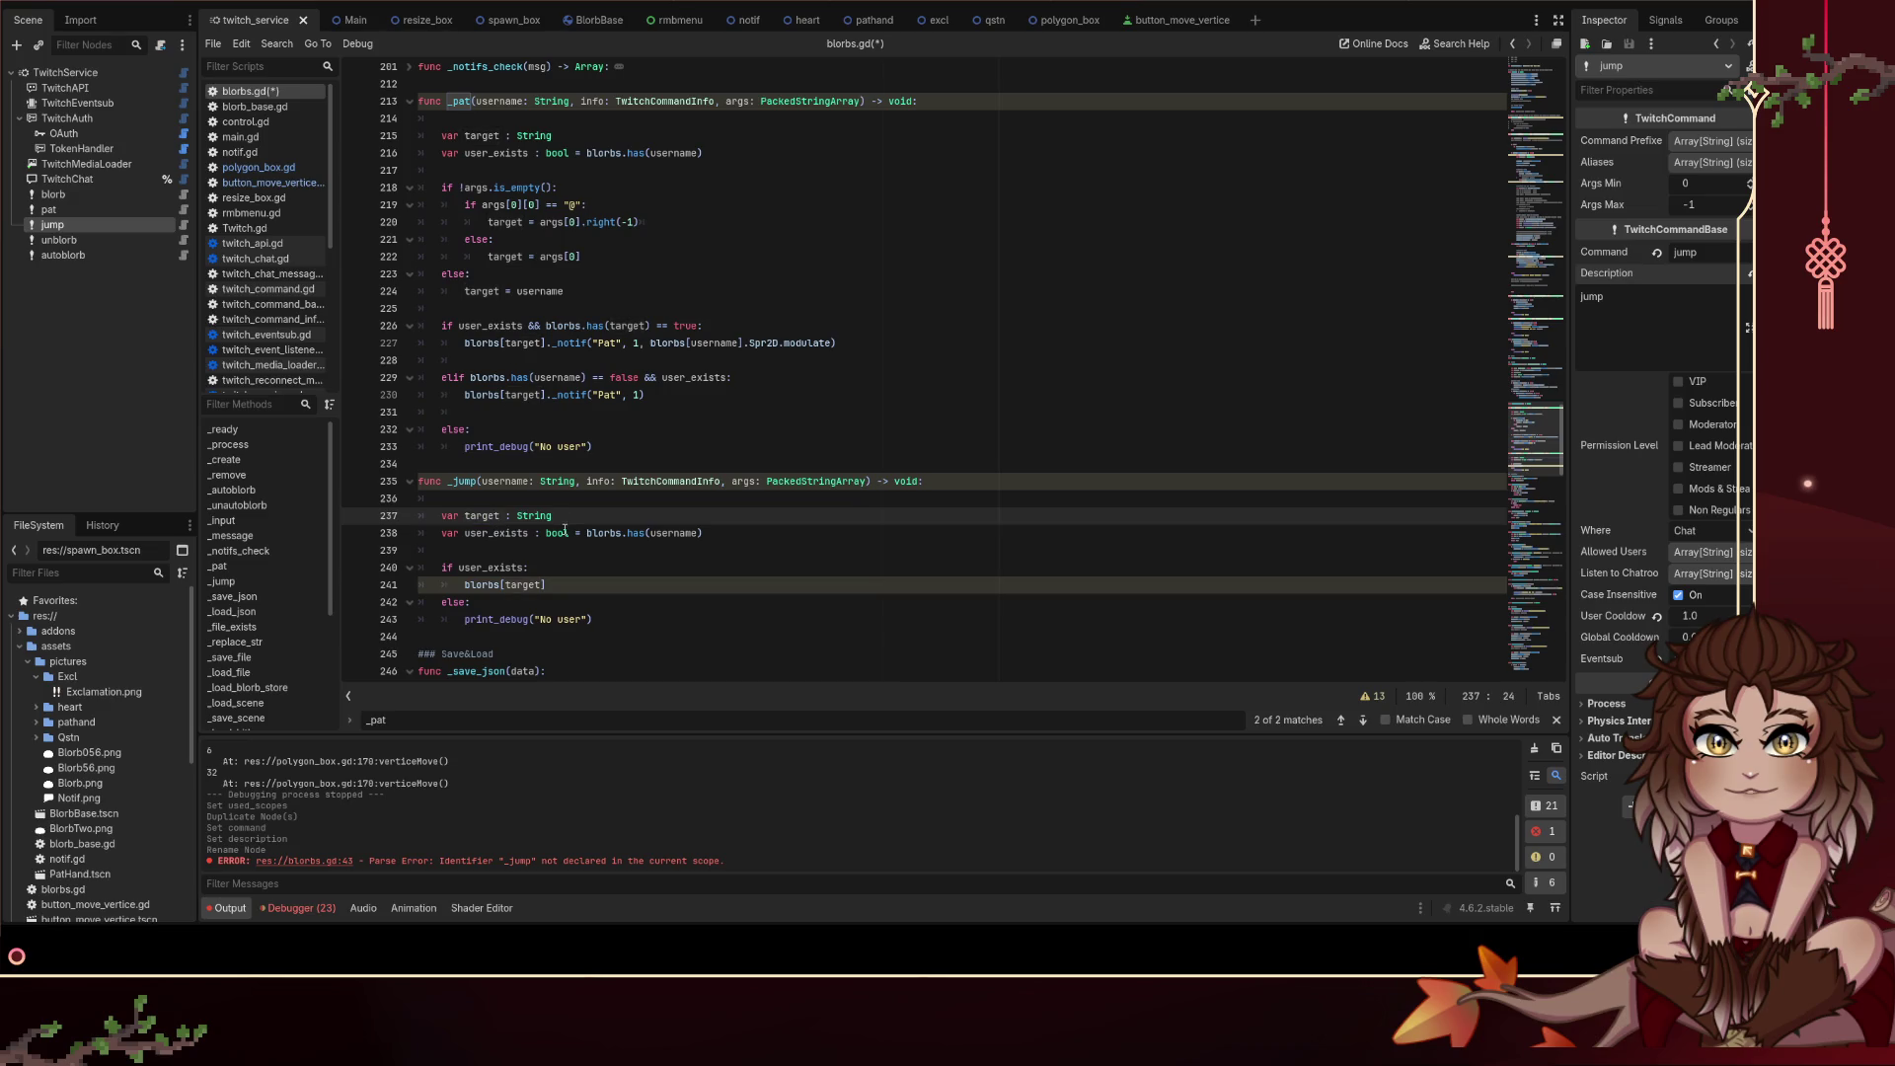
{"action": "double_click", "coordinate": [528, 584]}
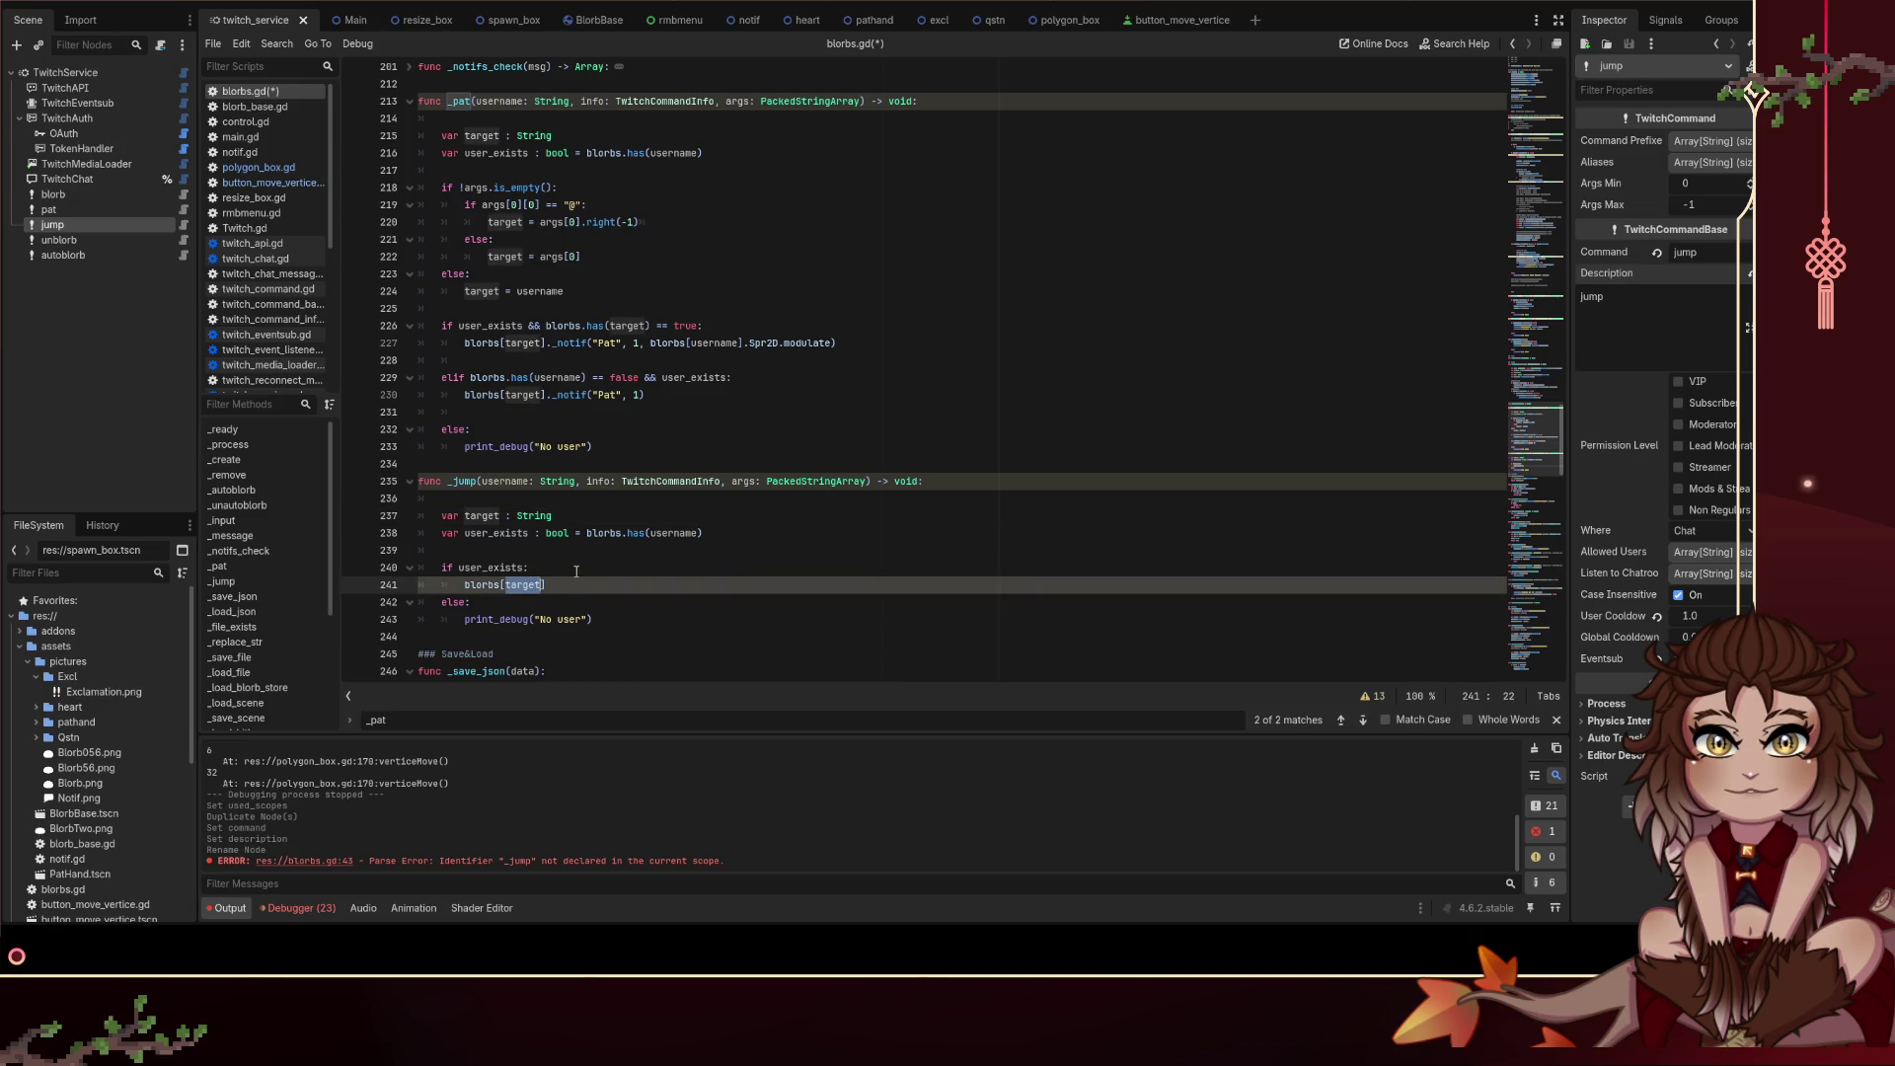
{"action": "type", "text": "username"}
{"action": "triple_click", "coordinate": [611, 515]}
{"action": "key", "text": "BackSpace"}
{"action": "key", "text": "BackSpace"}
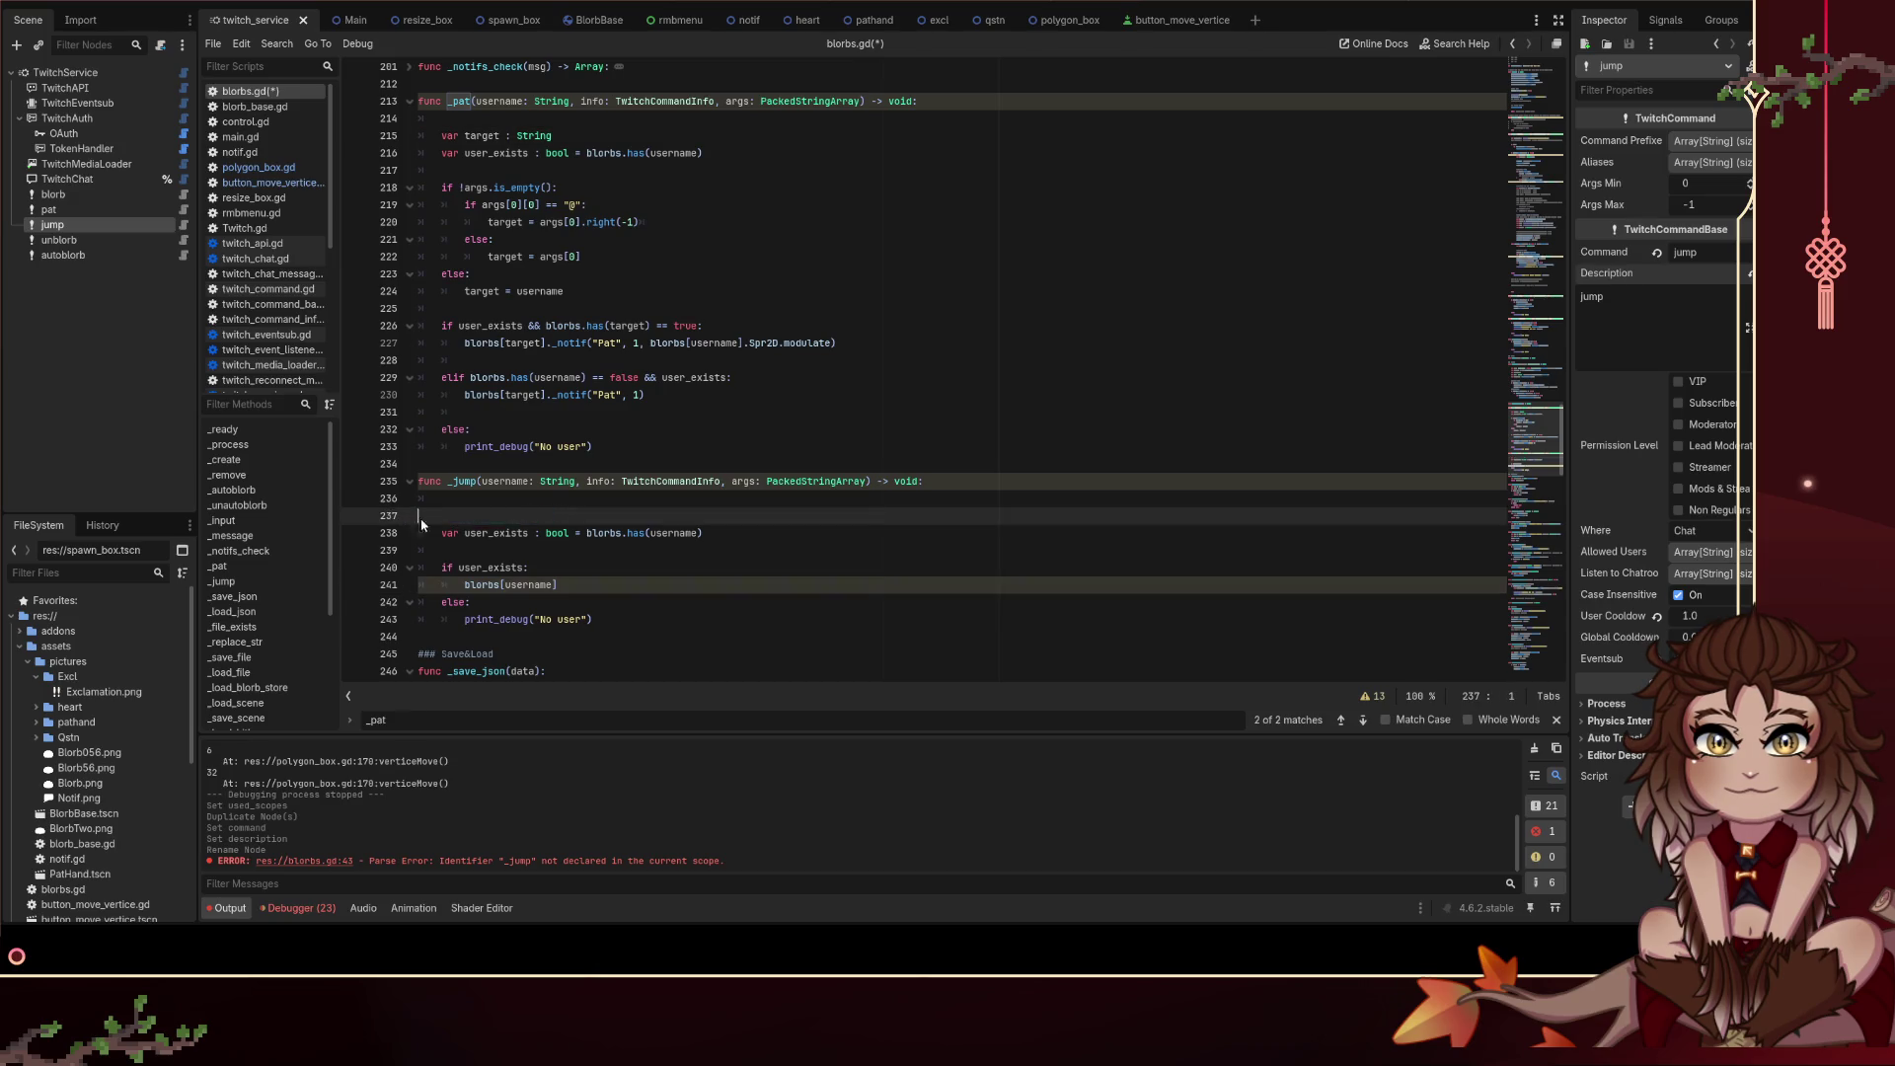
{"action": "left_click", "coordinate": [550, 567]}
{"action": "key", "text": "ctrl+s"}
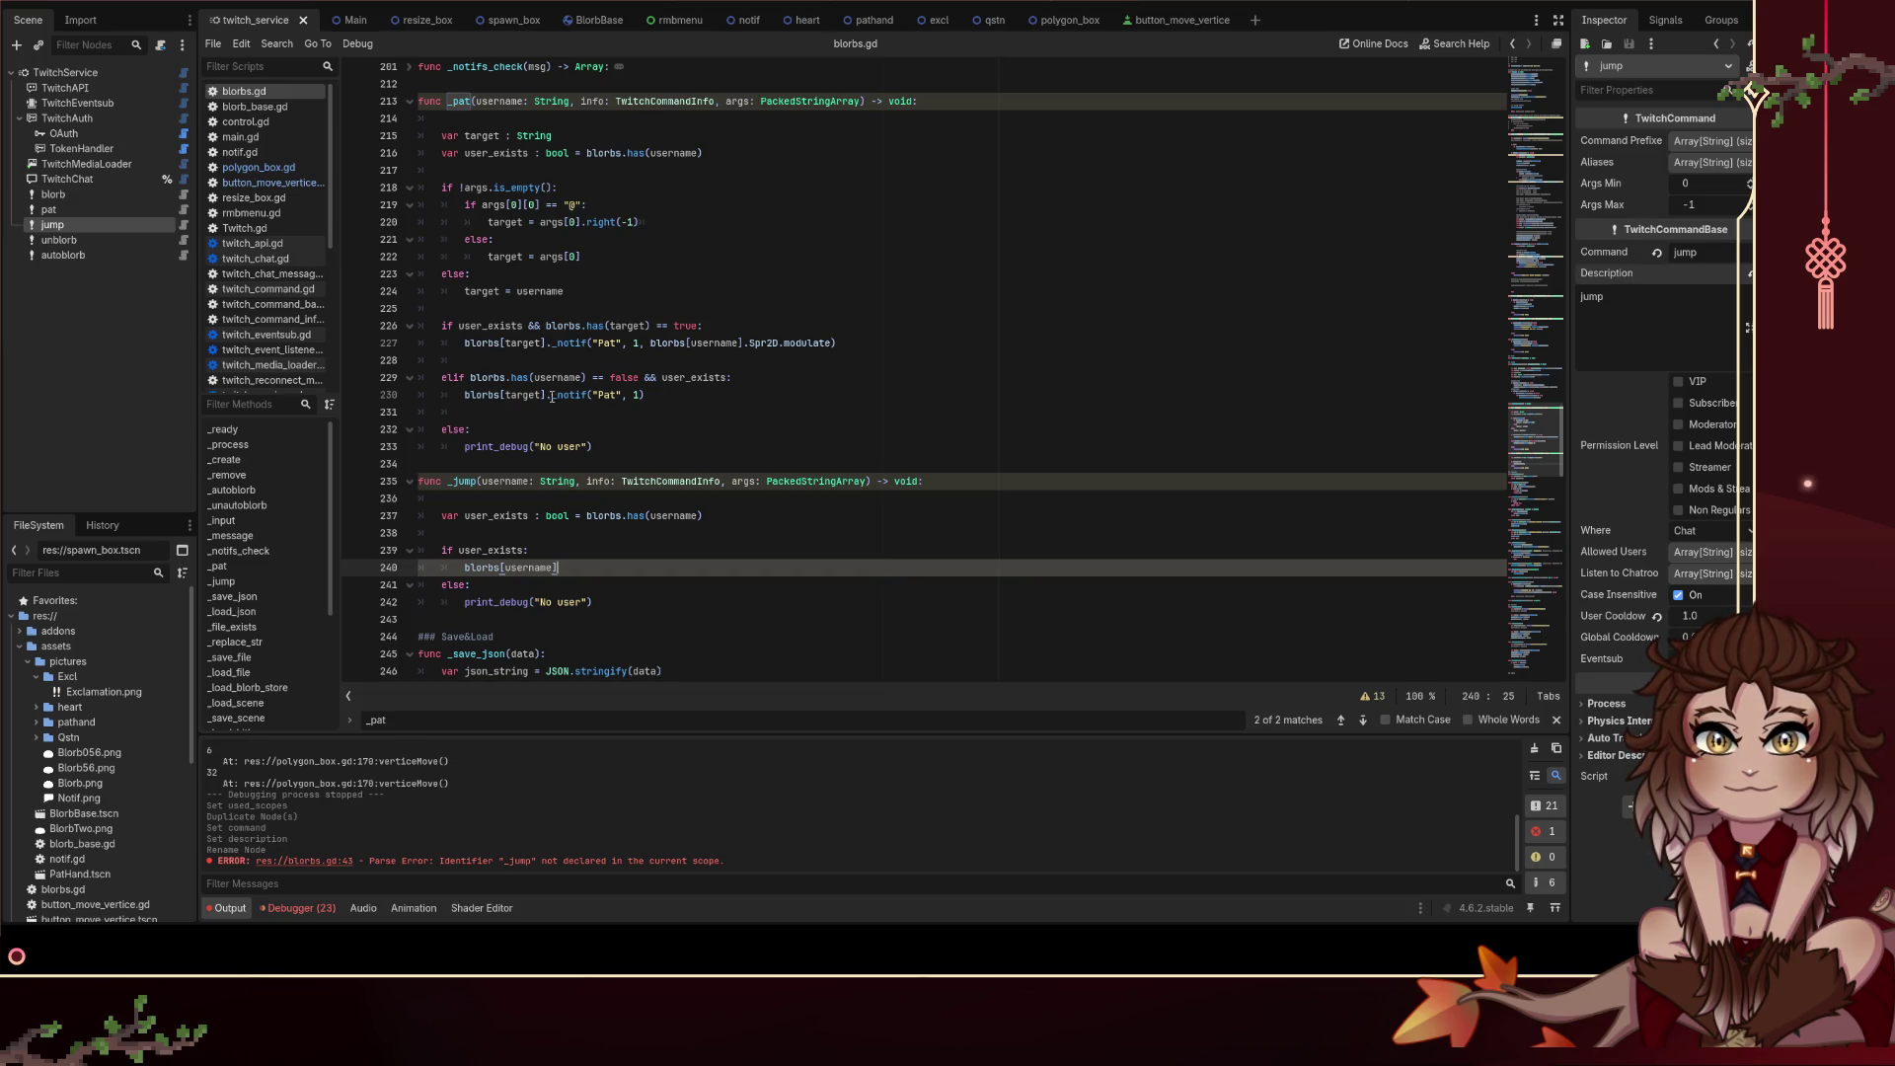
Step: Add an empty line after blorbs[username] in _jump
{"action": "left_click", "coordinate": [470, 496]}
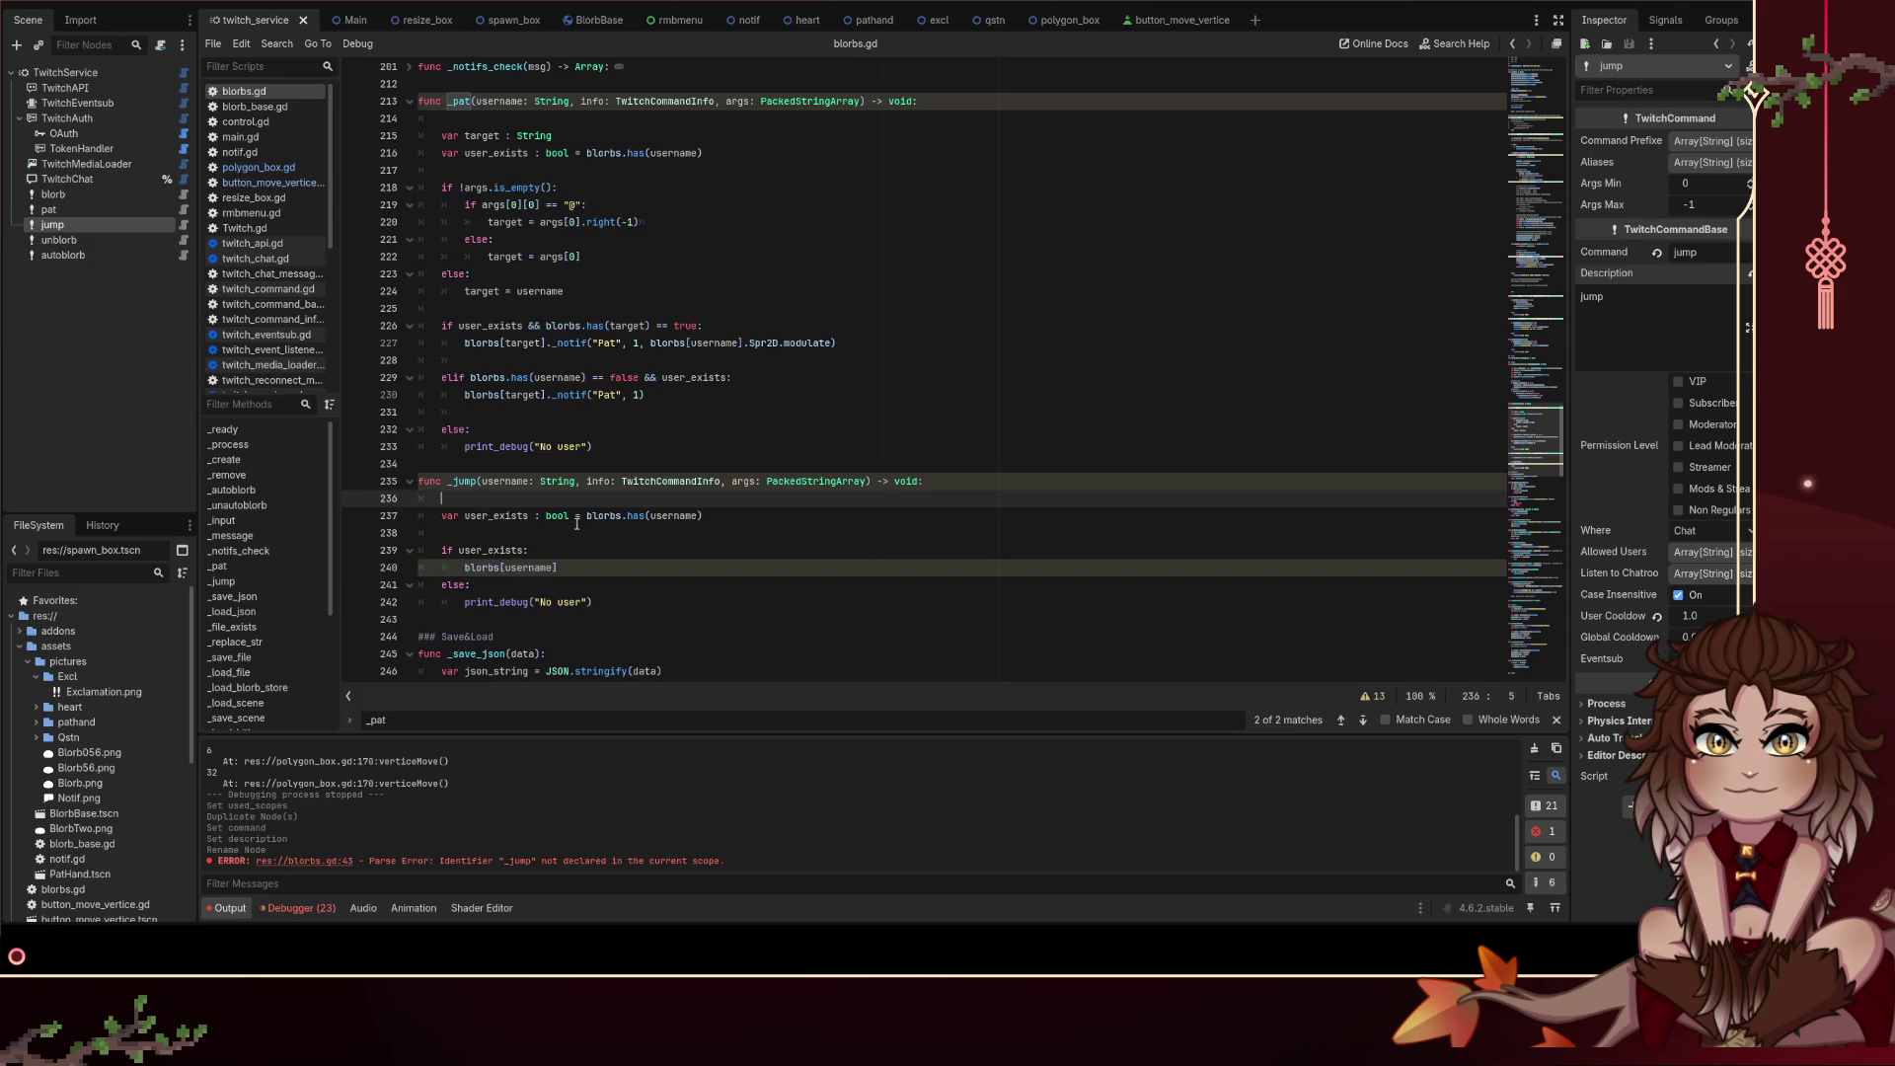
{"action": "left_click", "coordinate": [612, 568]}
{"action": "key", "text": "Return"}
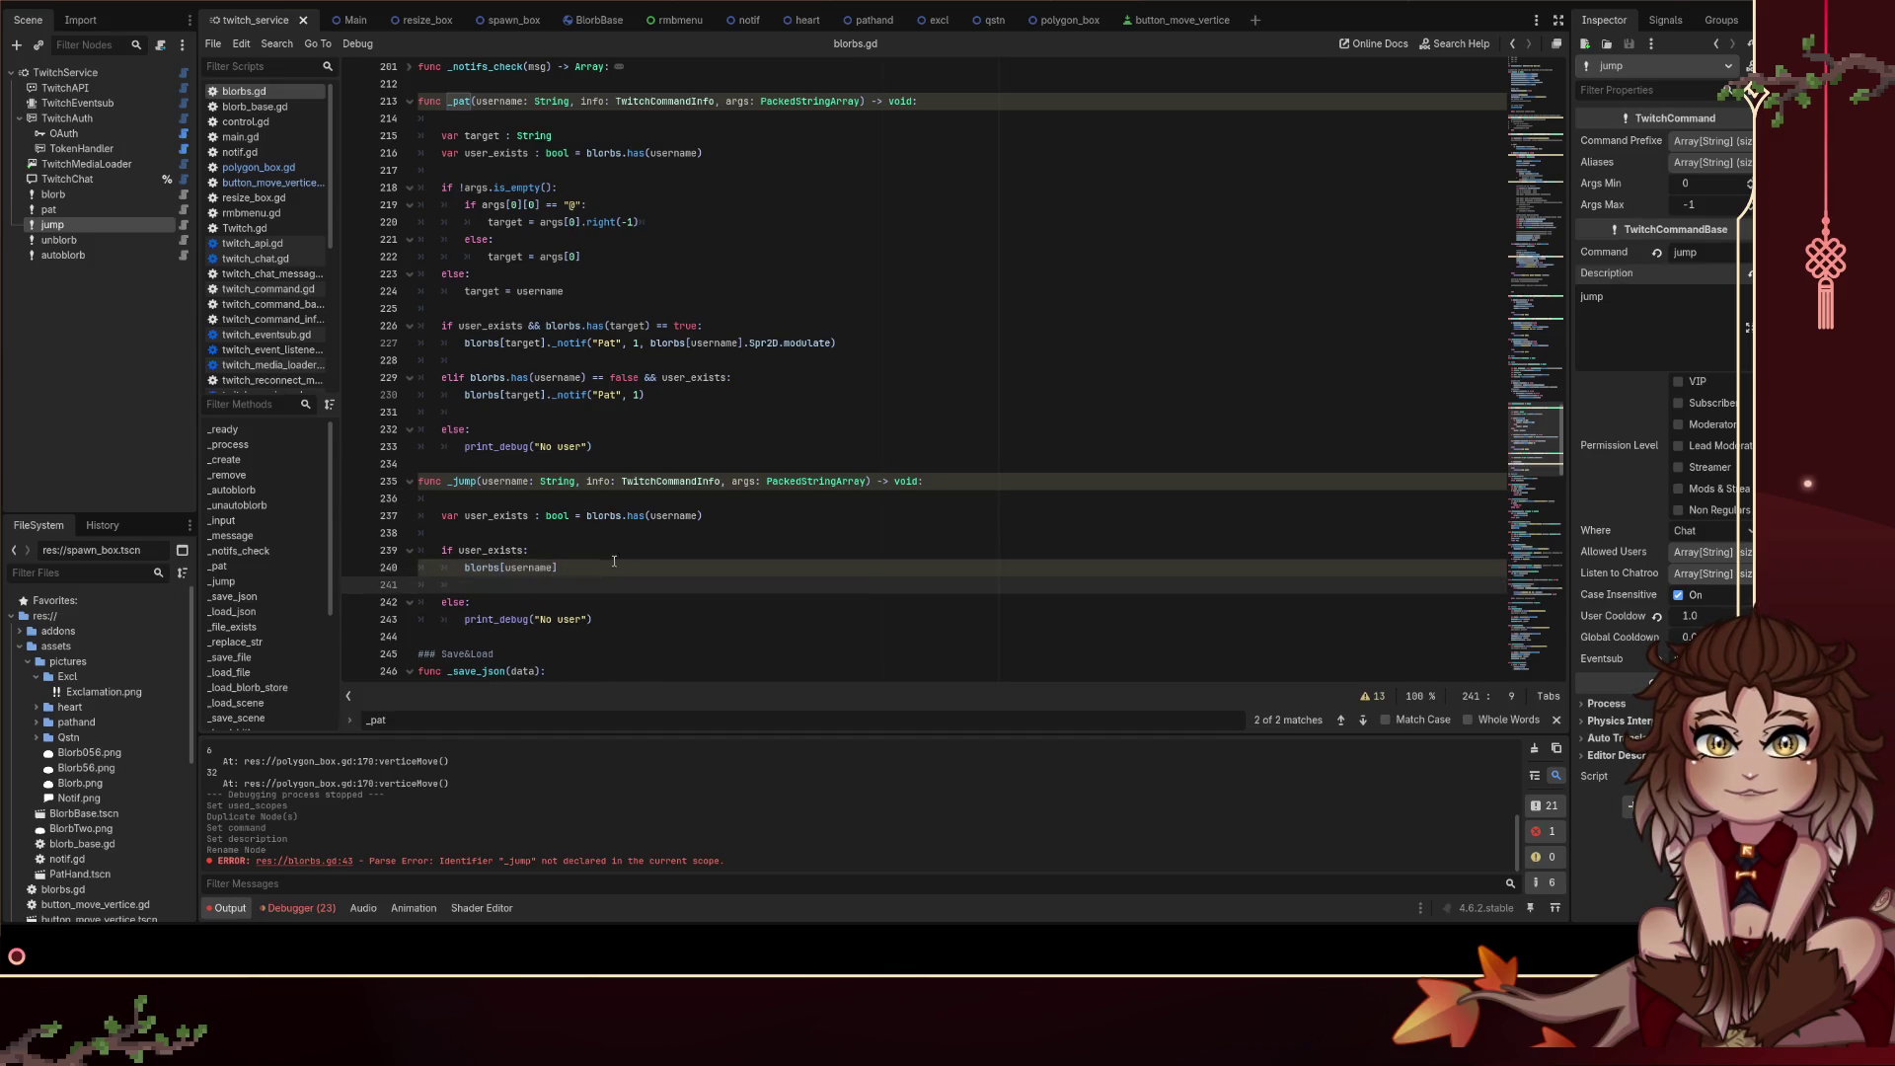
{"action": "left_click", "coordinate": [612, 563]}
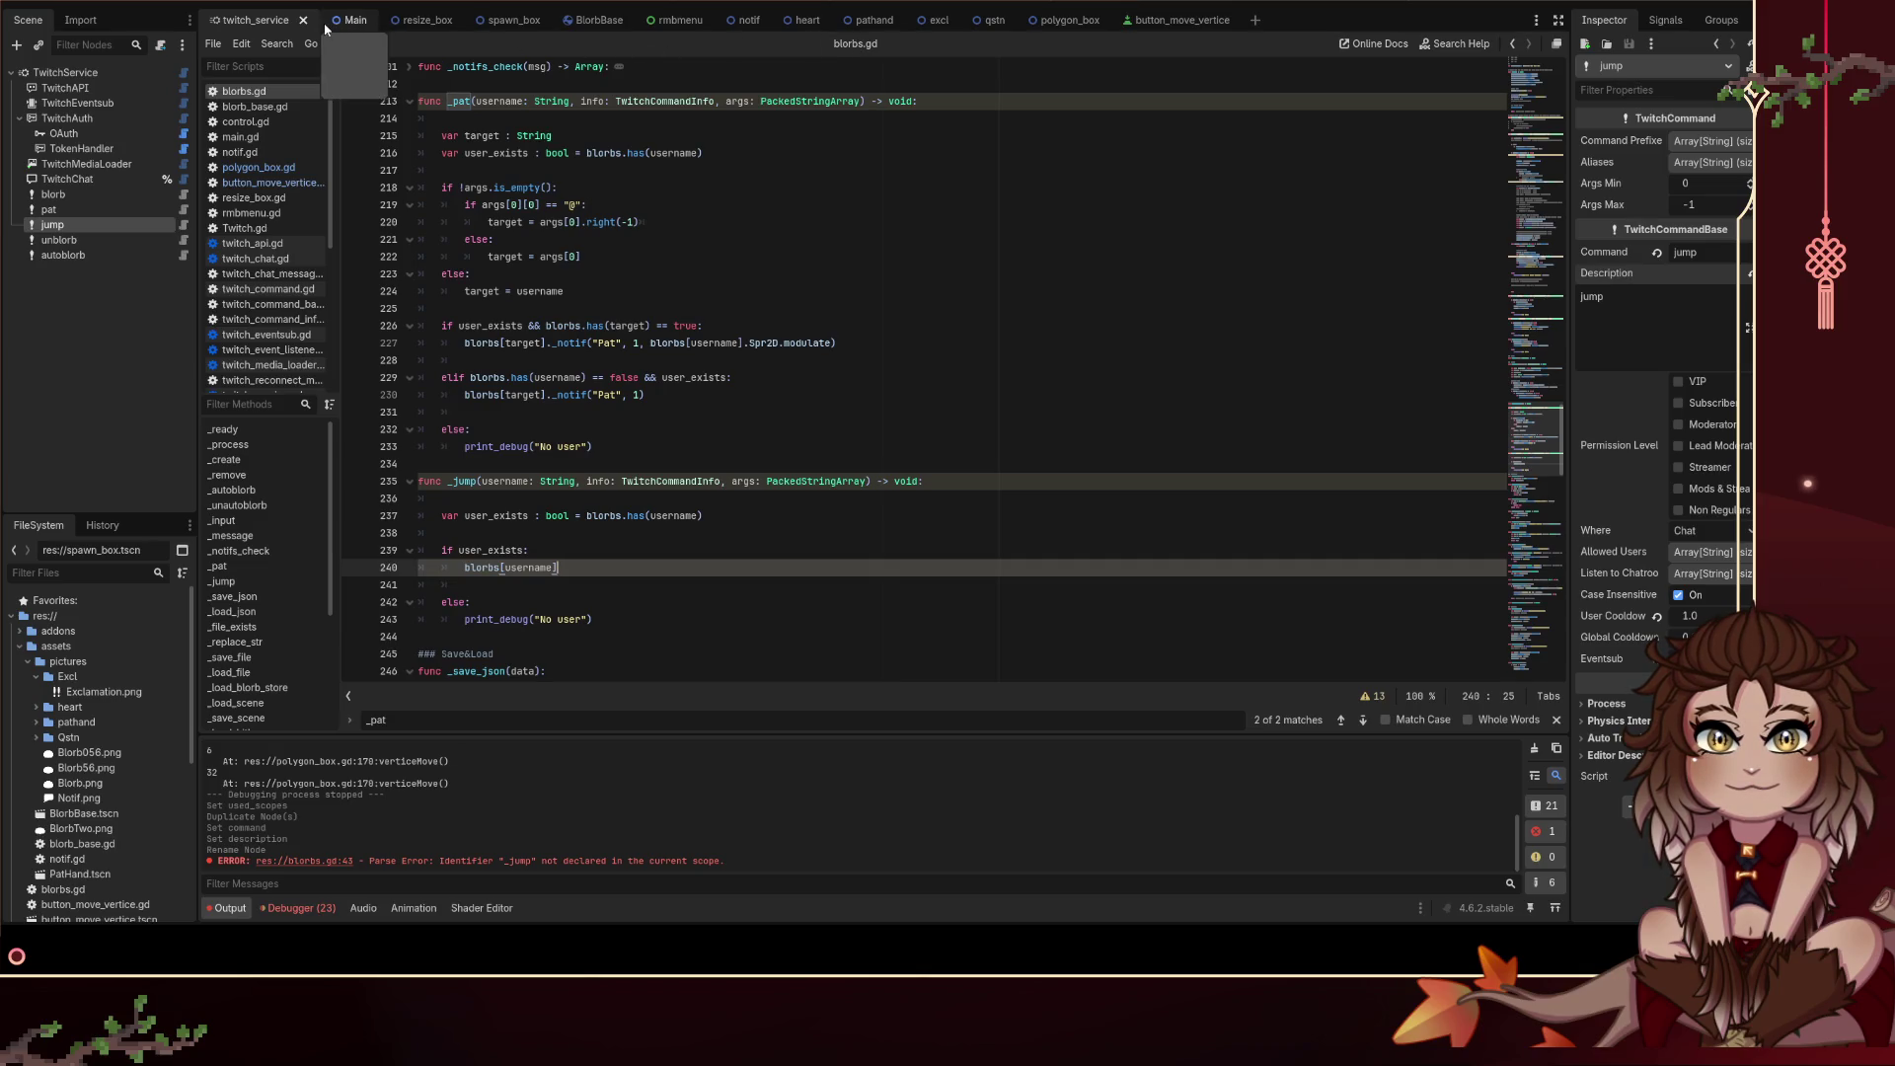
Step: Open blorb_base.gd and browse the RigidBody2D class reference's properties
{"action": "left_click_drag", "start_coordinate": [594, 18], "coordinate": [311, 27]}
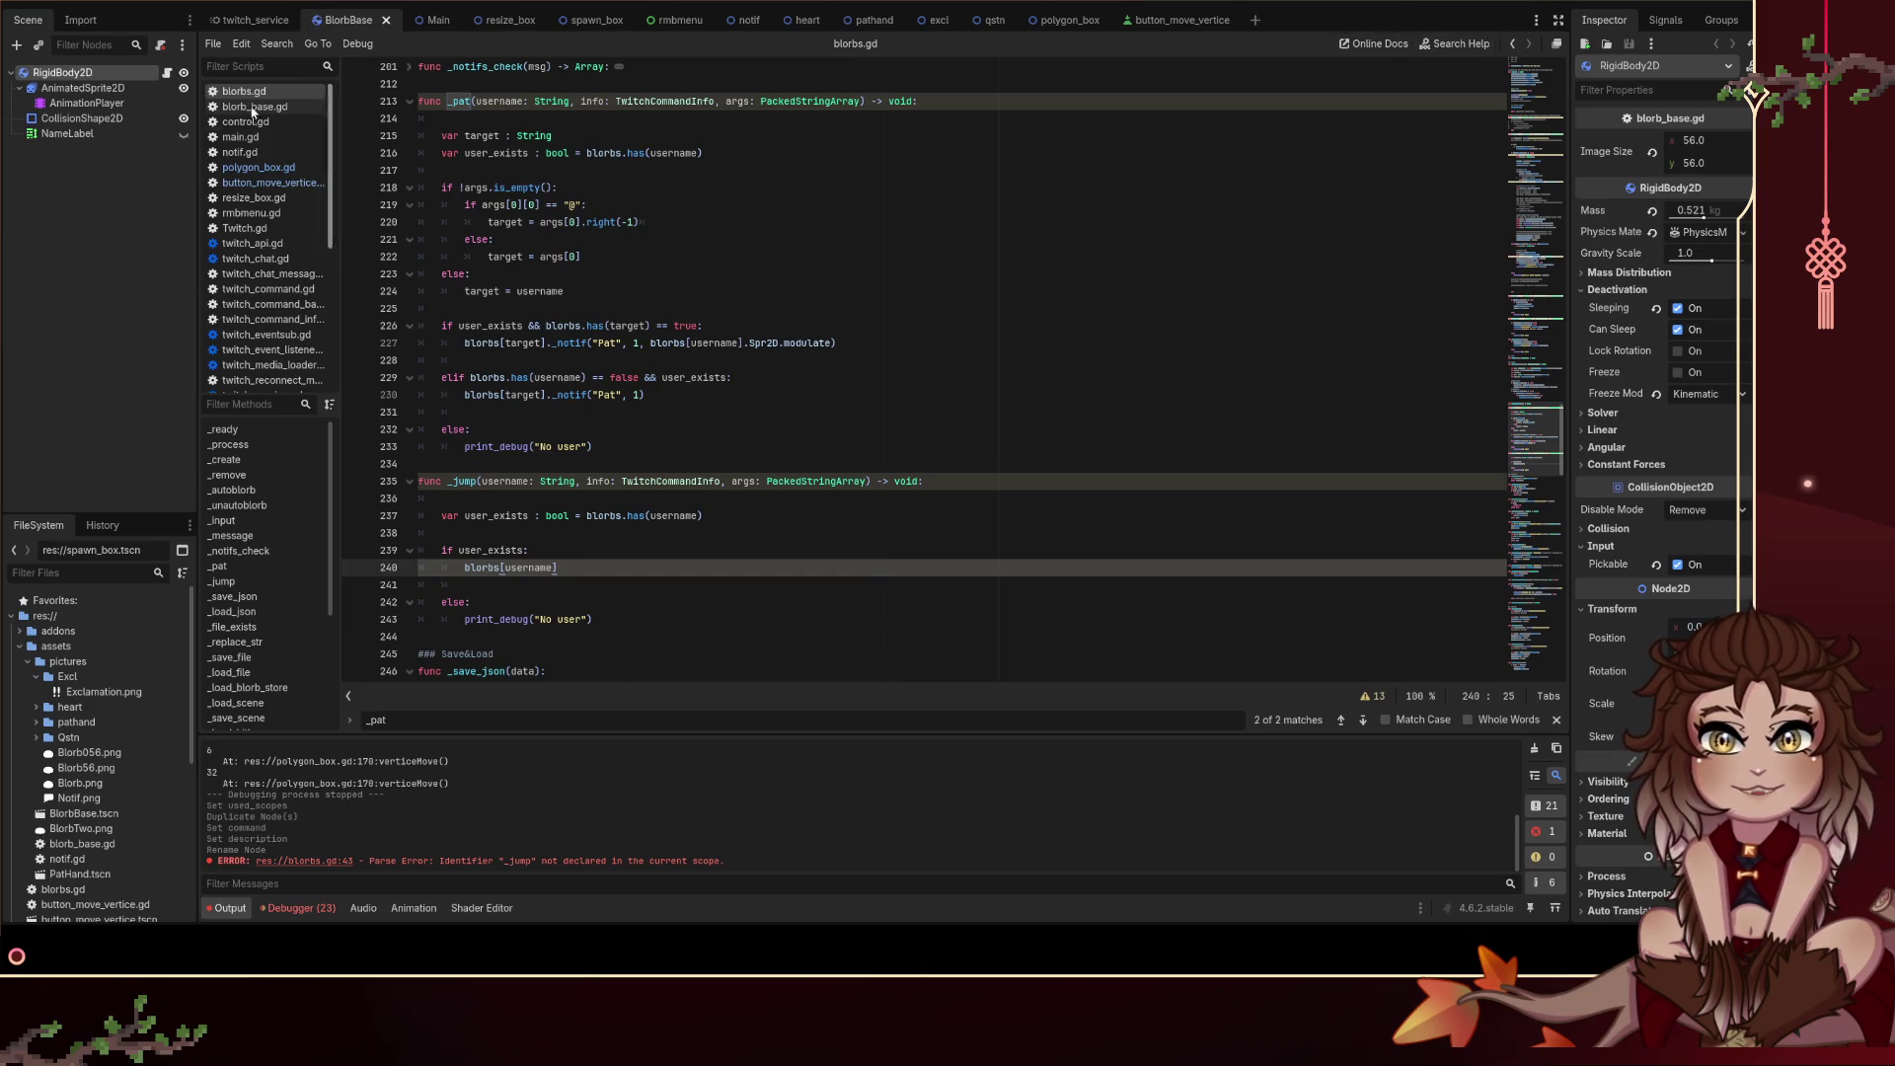
{"action": "left_click", "coordinate": [165, 75]}
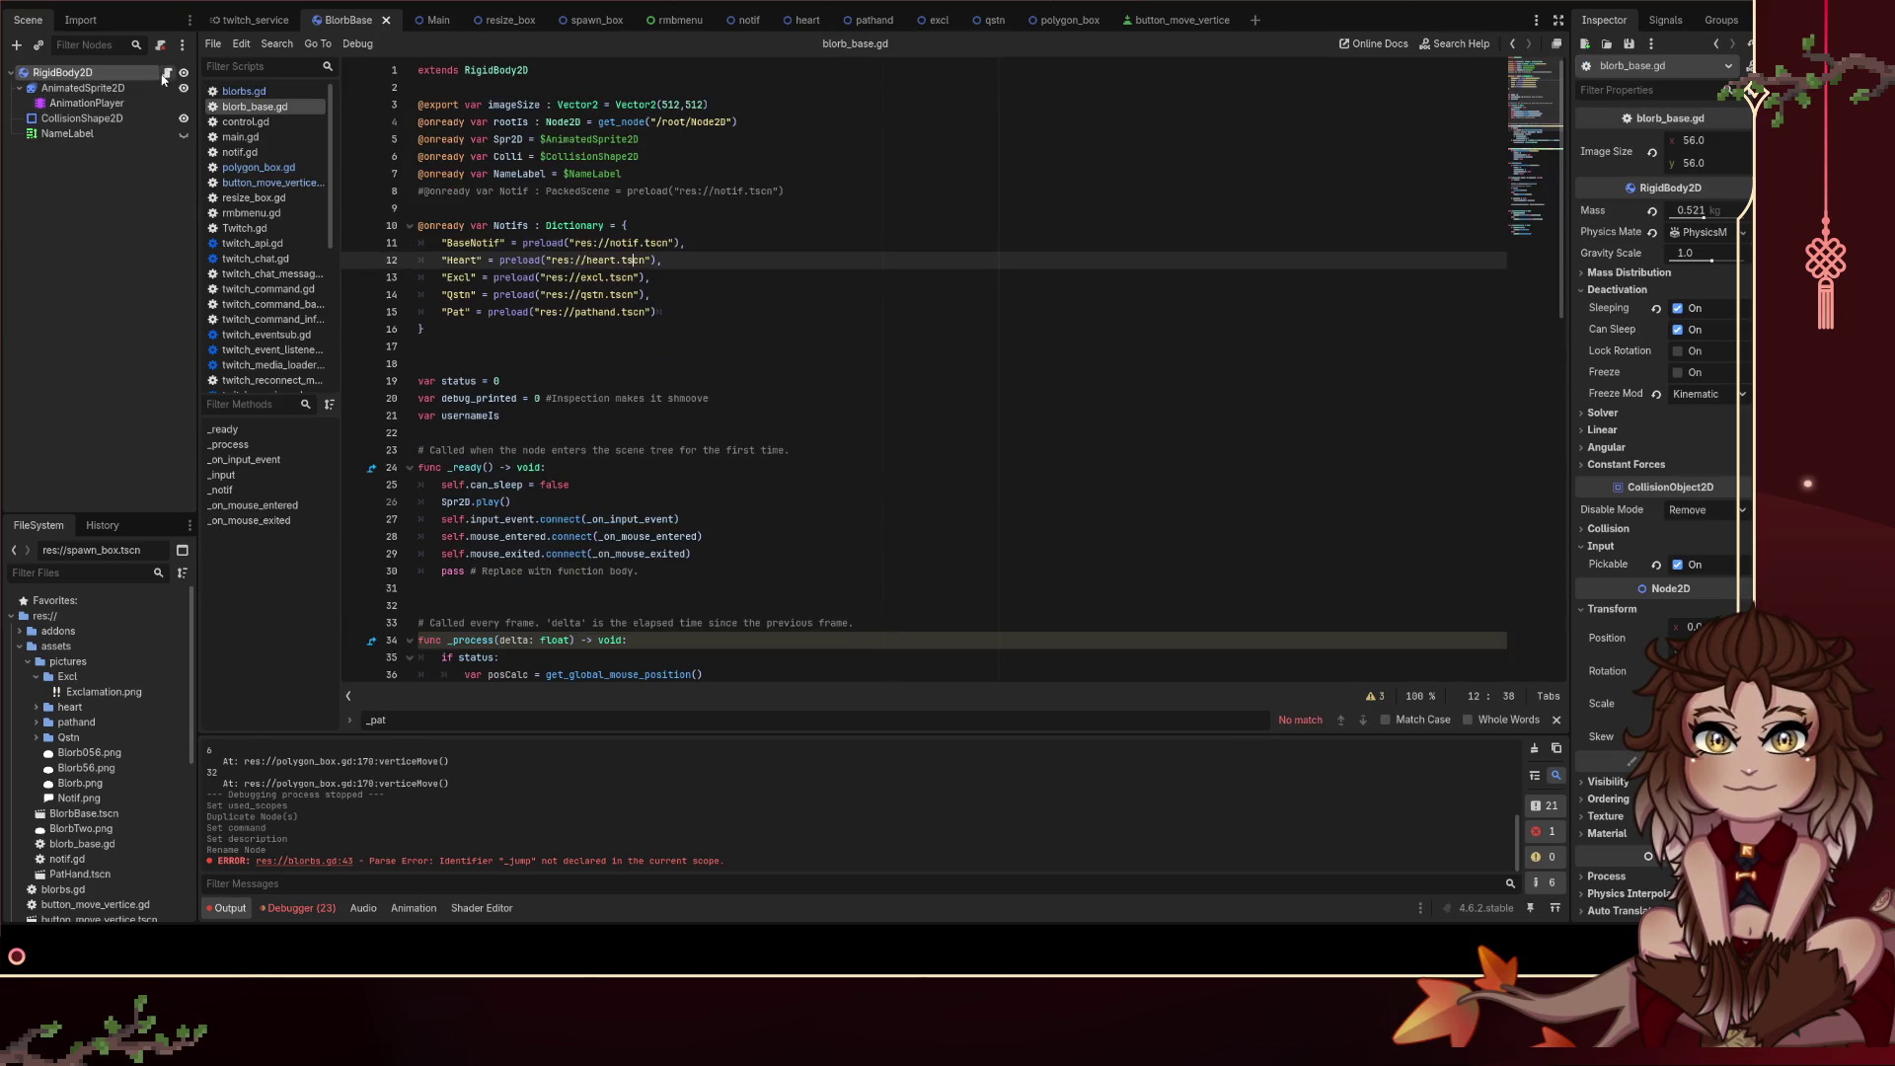
{"action": "left_click", "coordinate": [494, 73], "text": "ctrl"}
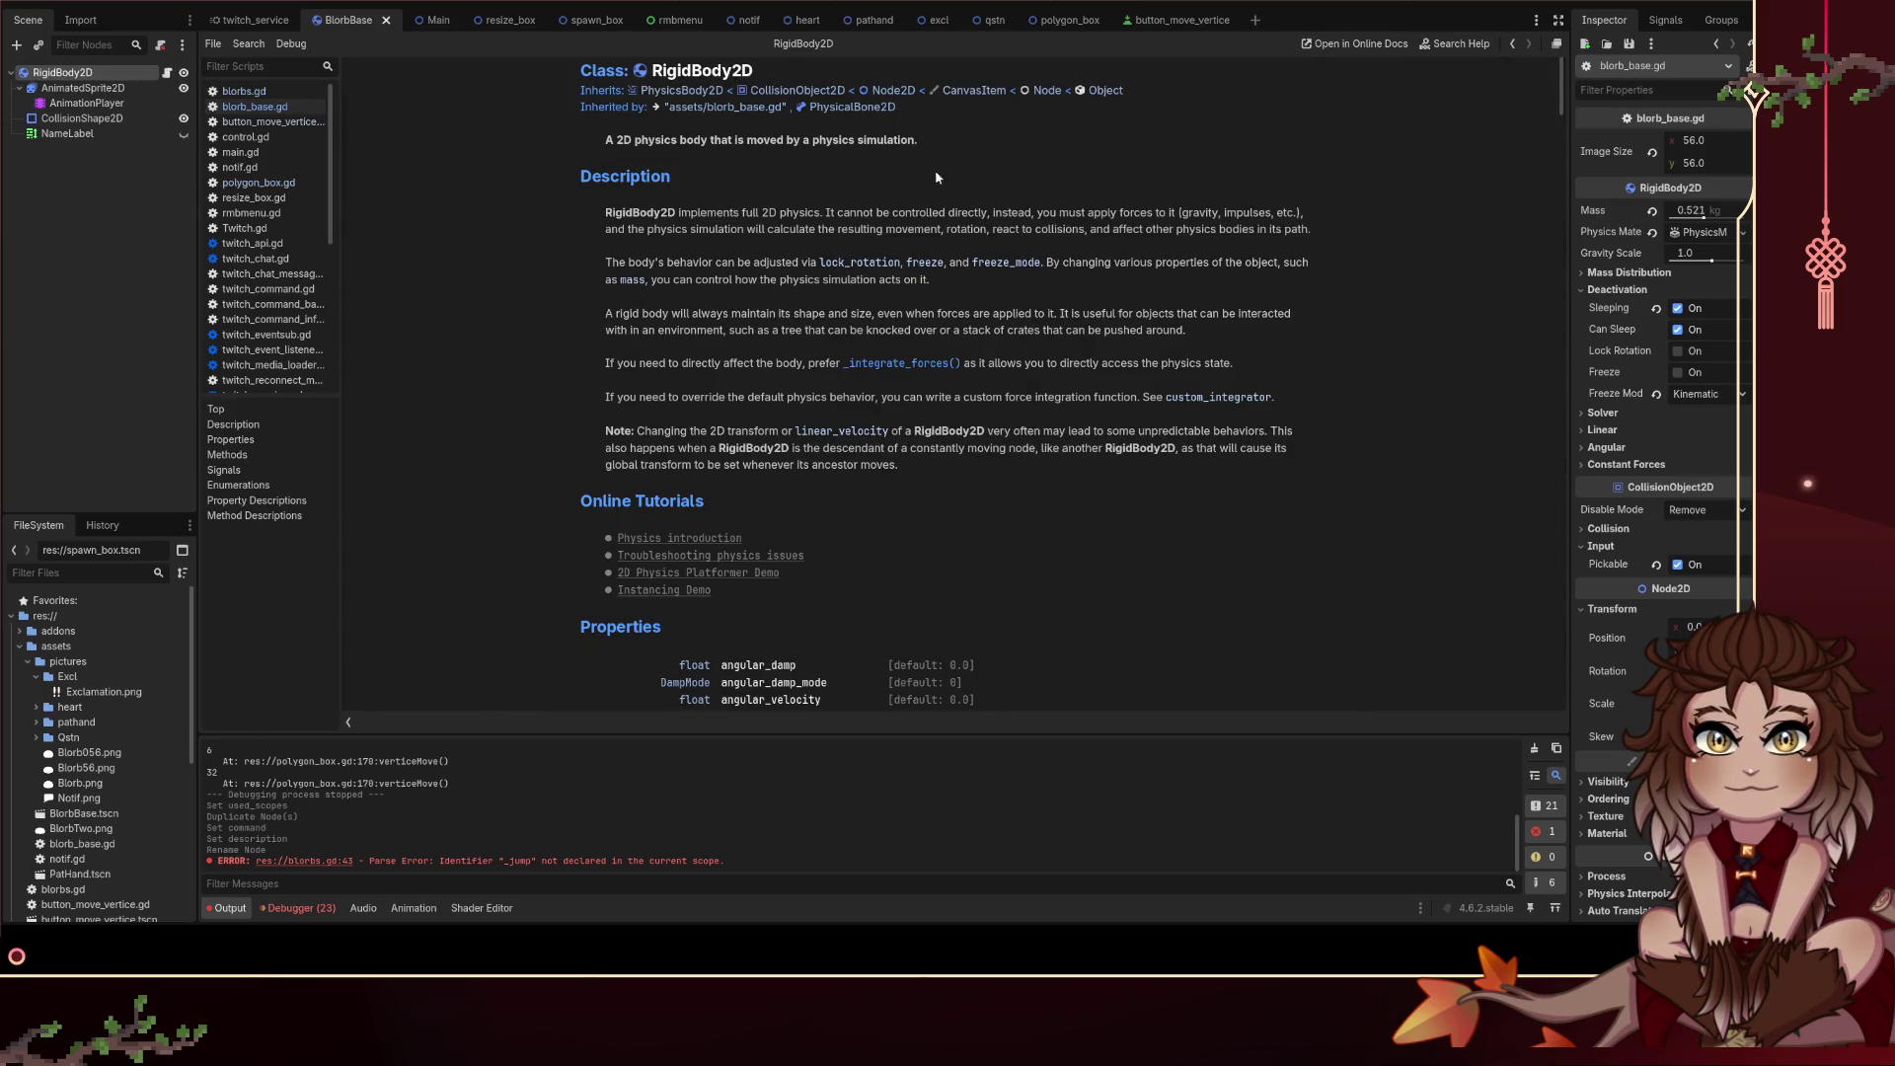
{"action": "scroll", "coordinate": [935, 176], "scroll_direction": "down", "scroll_amount": 5}
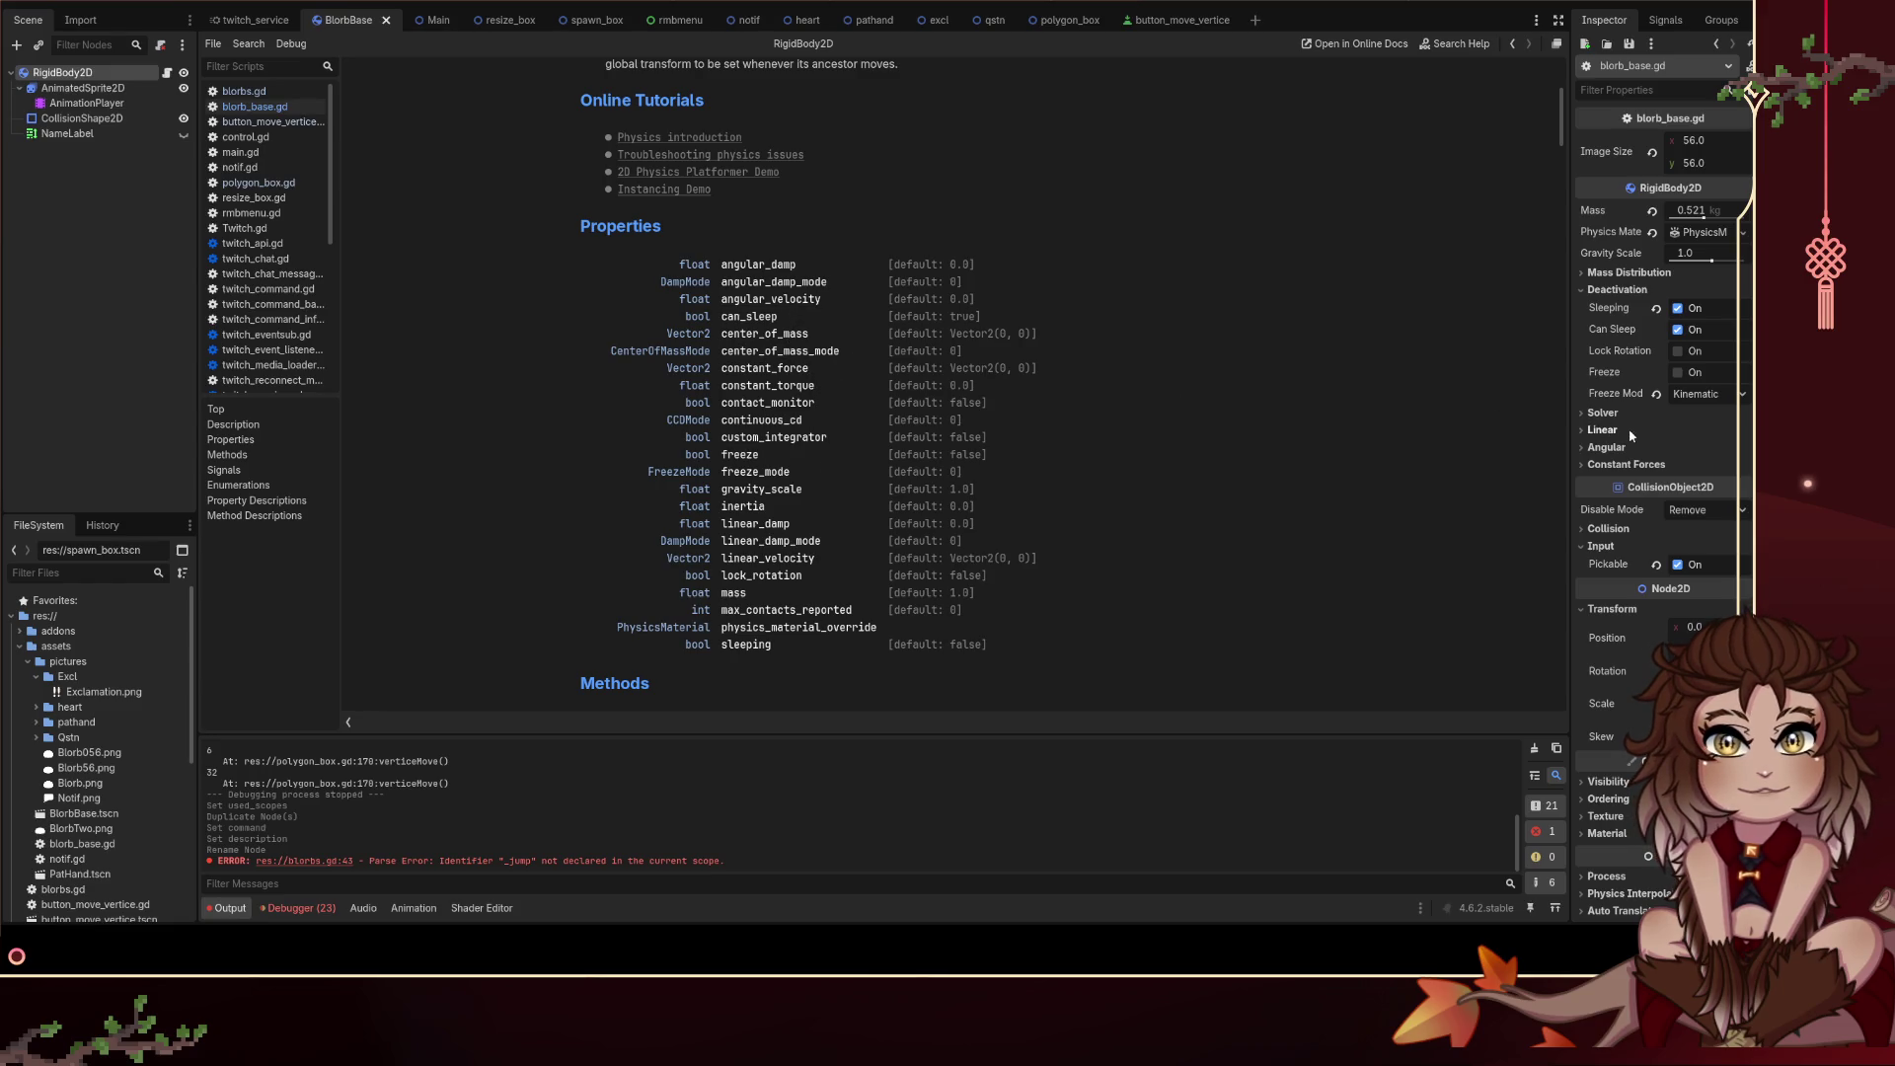
{"action": "scroll", "coordinate": [1628, 388], "scroll_direction": "down", "scroll_amount": 2}
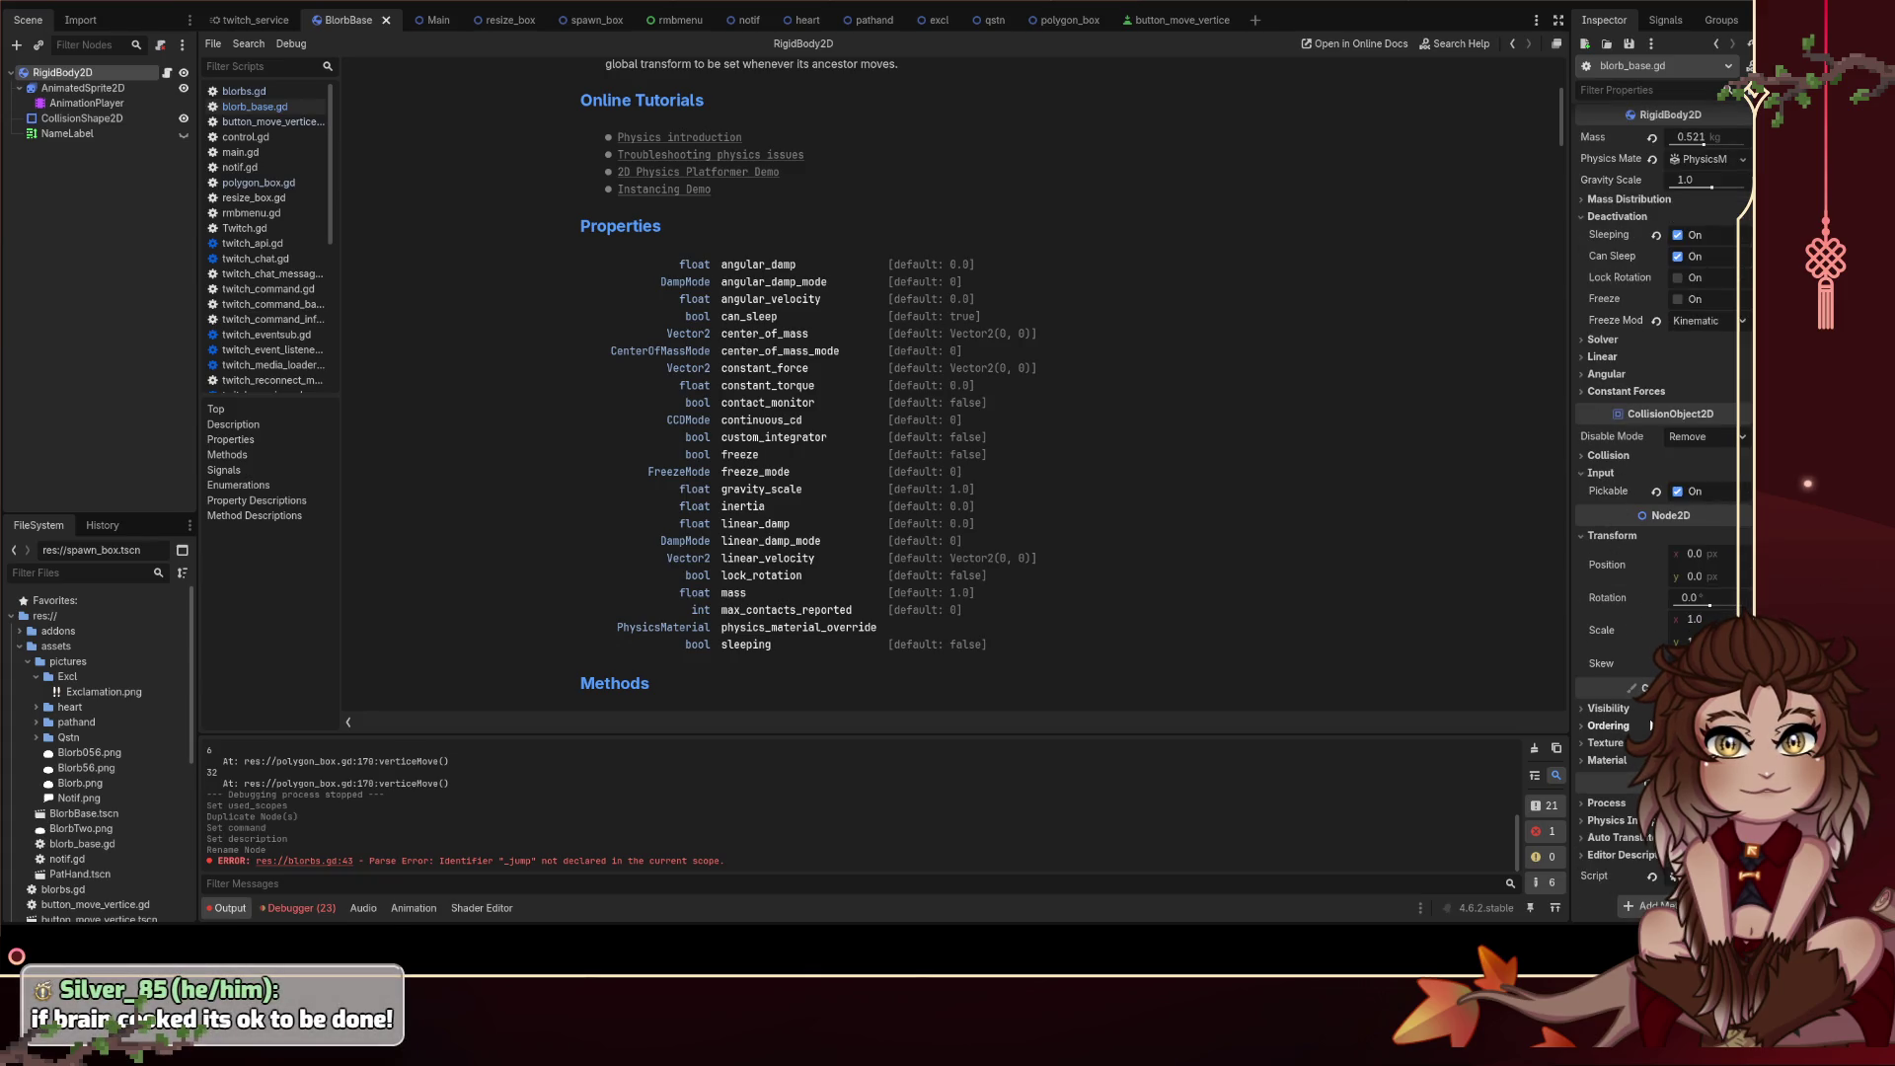
{"action": "scroll", "coordinate": [1618, 405], "scroll_direction": "up", "scroll_amount": 2}
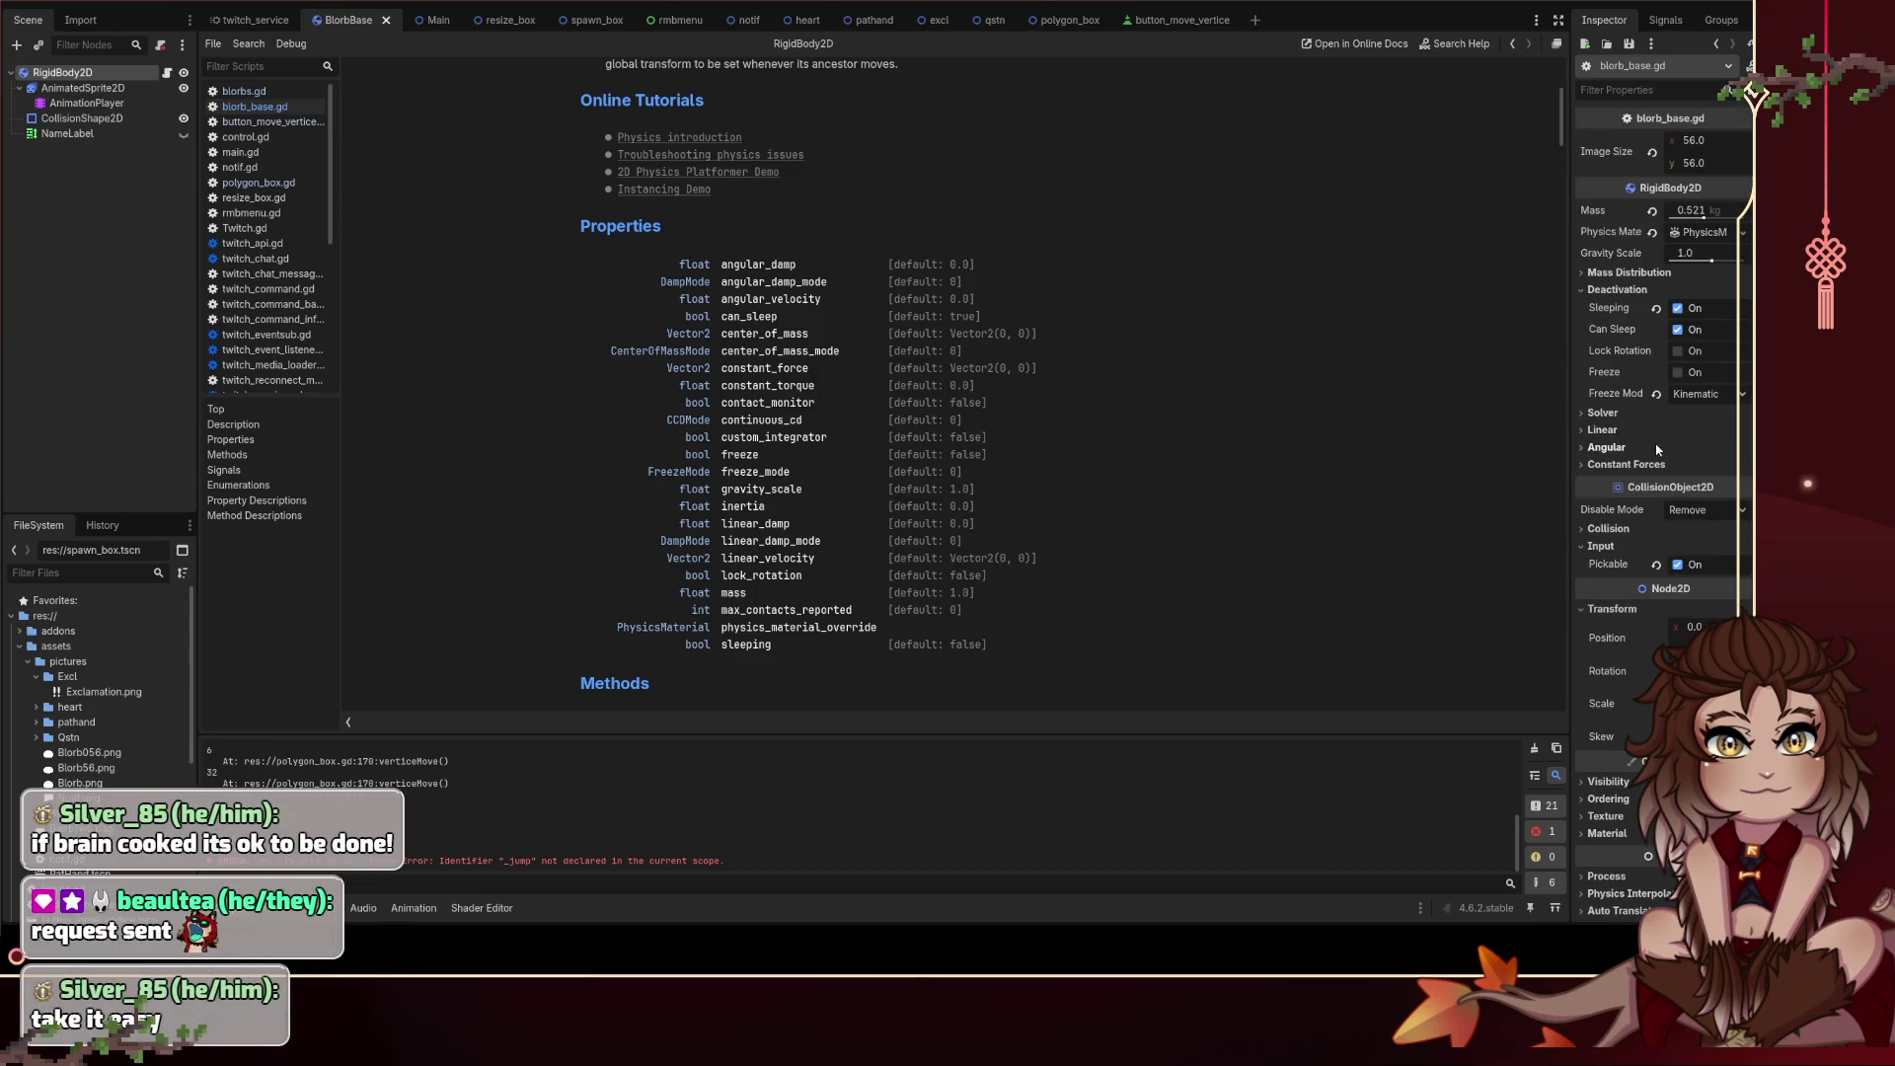
Step: Expand the Angular and Linear Inspector sections and select the angular_velocity property name
{"action": "left_click", "coordinate": [1636, 448]}
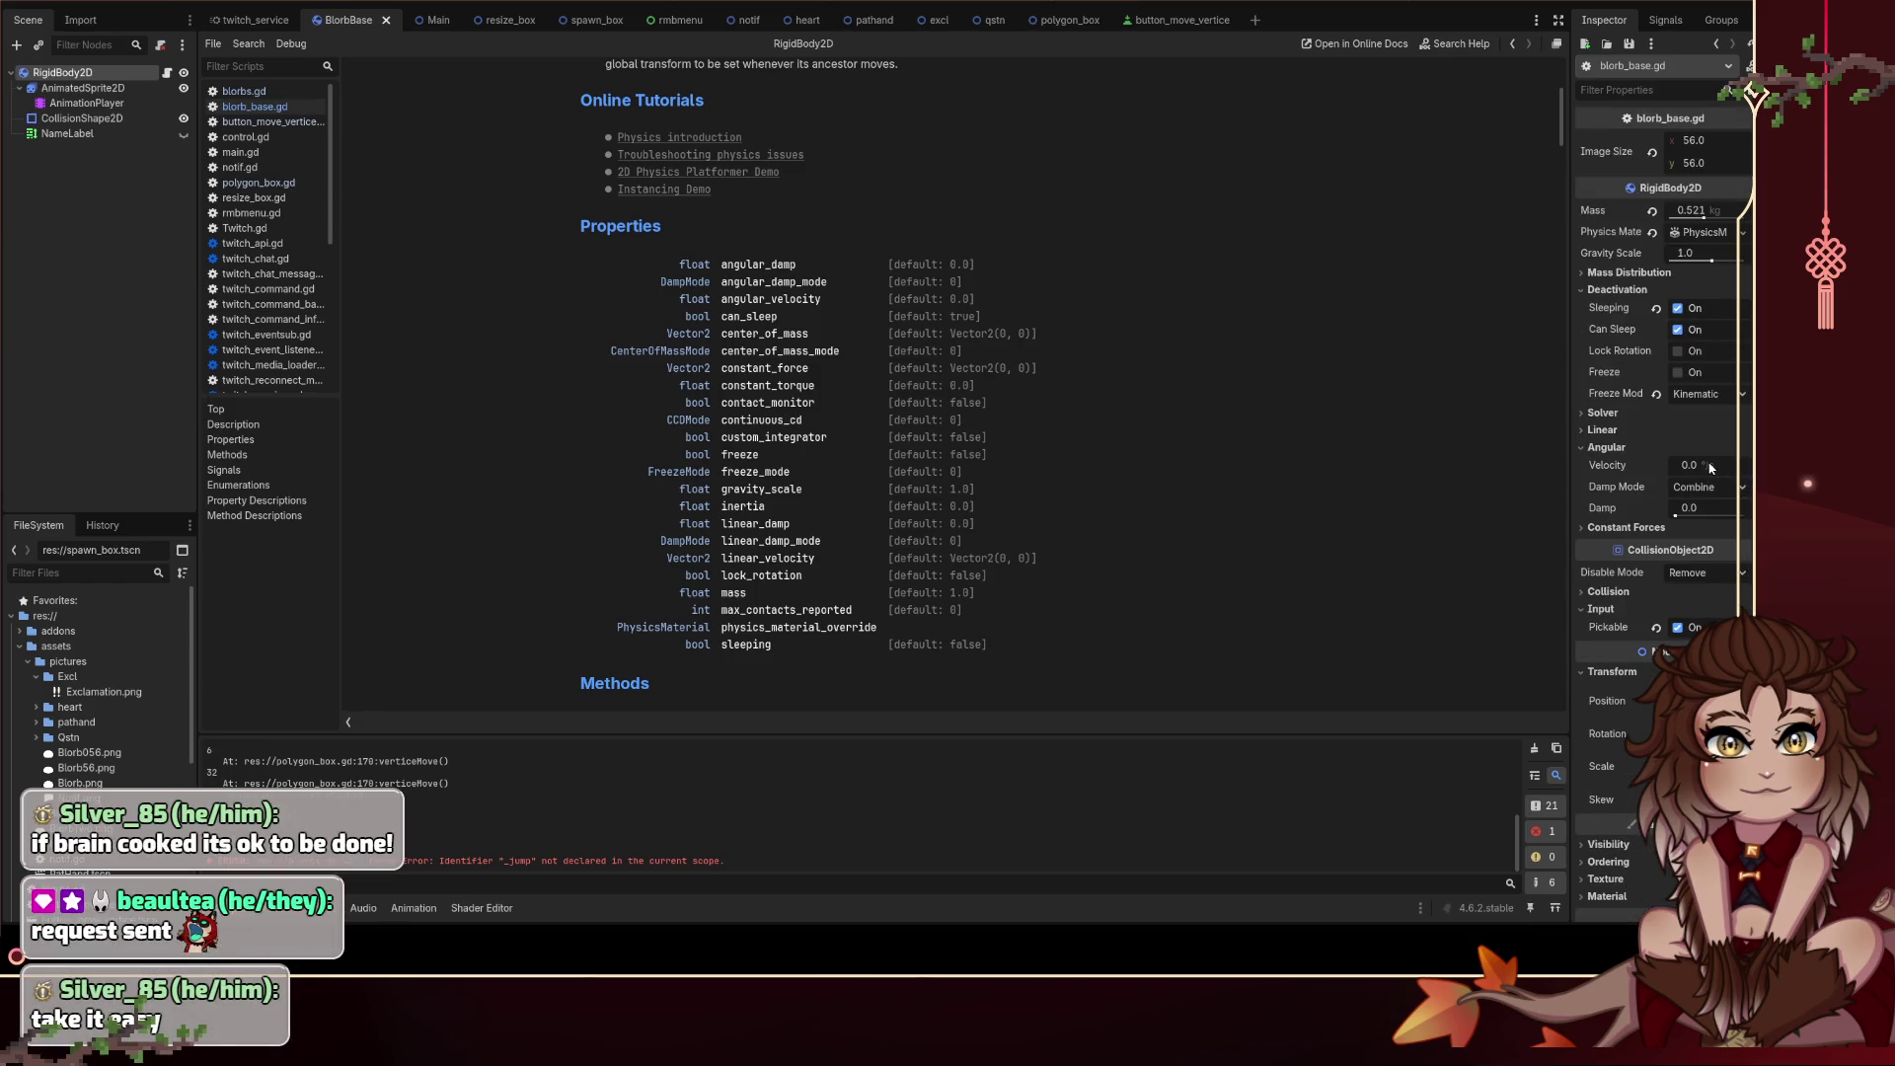
{"action": "left_click", "coordinate": [1601, 431]}
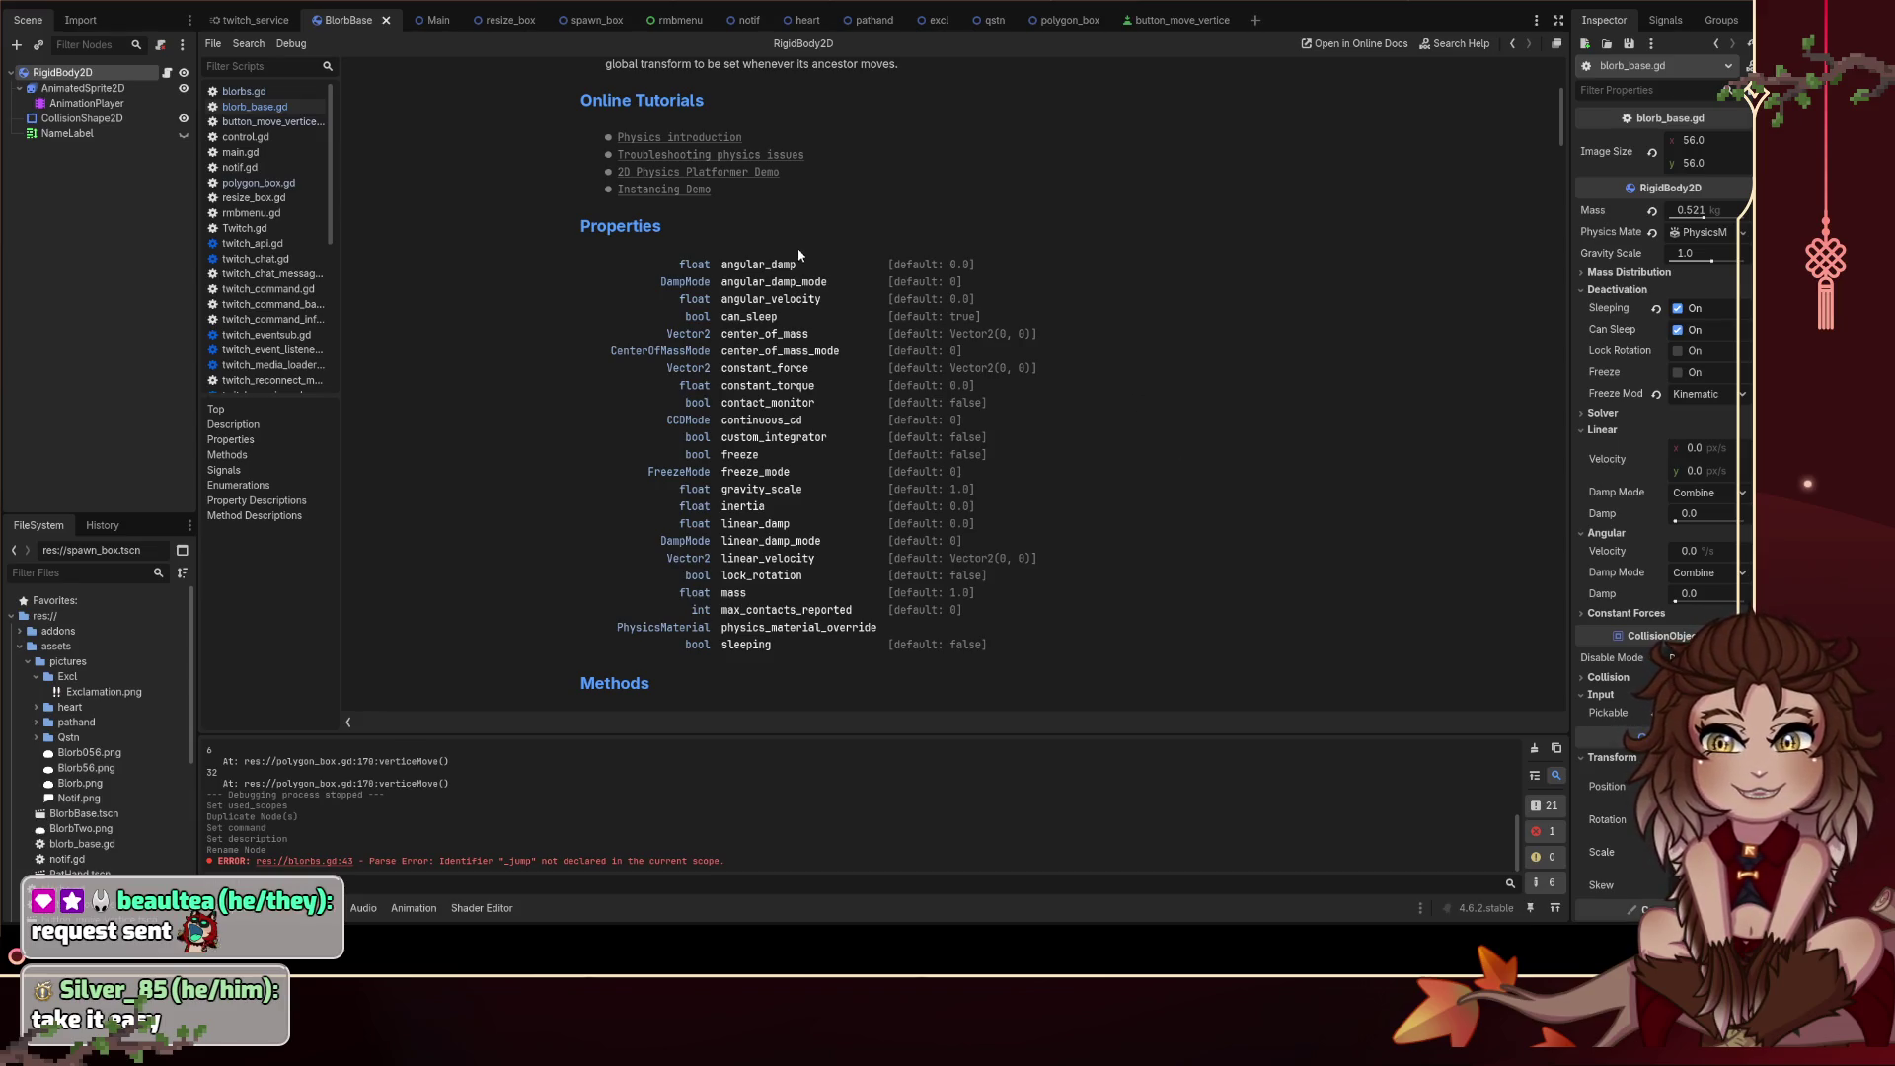
{"action": "left_click_drag", "start_coordinate": [823, 299], "coordinate": [720, 299]}
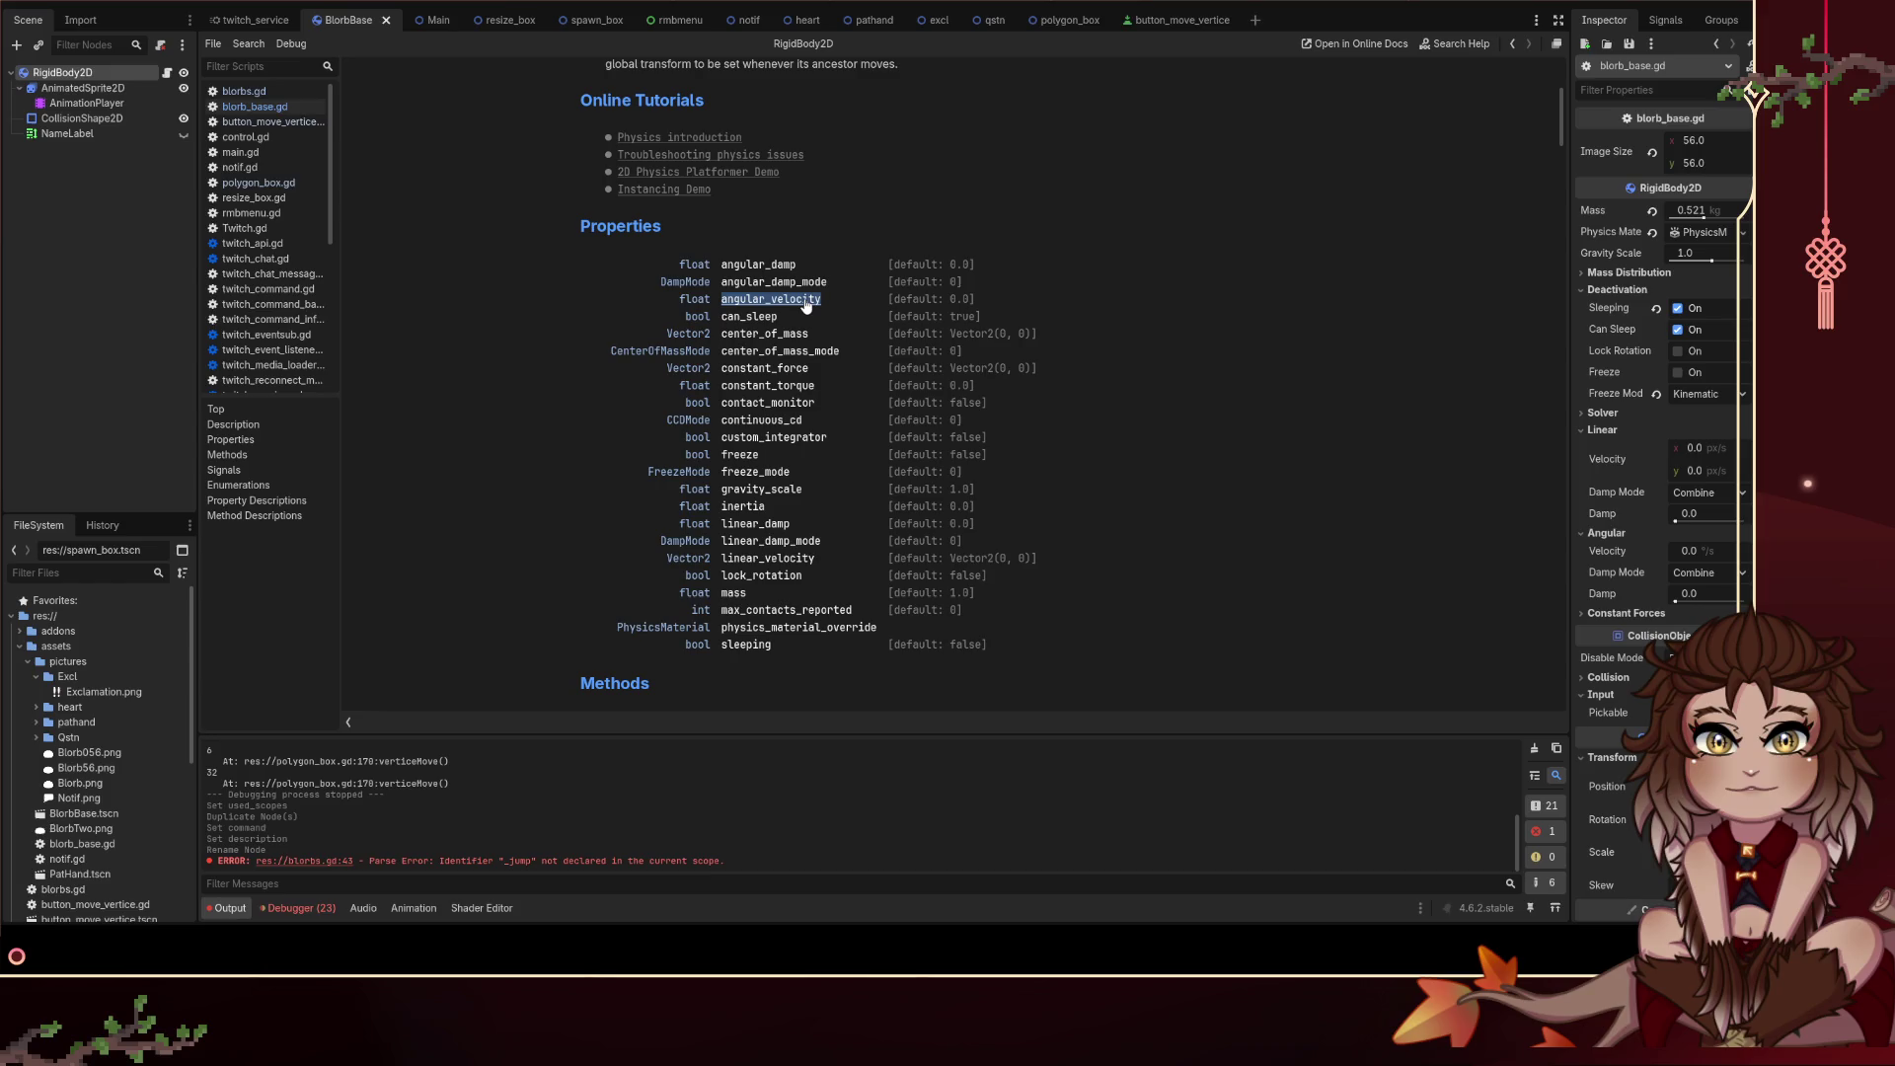
{"action": "left_click_drag", "start_coordinate": [814, 301], "coordinate": [740, 294]}
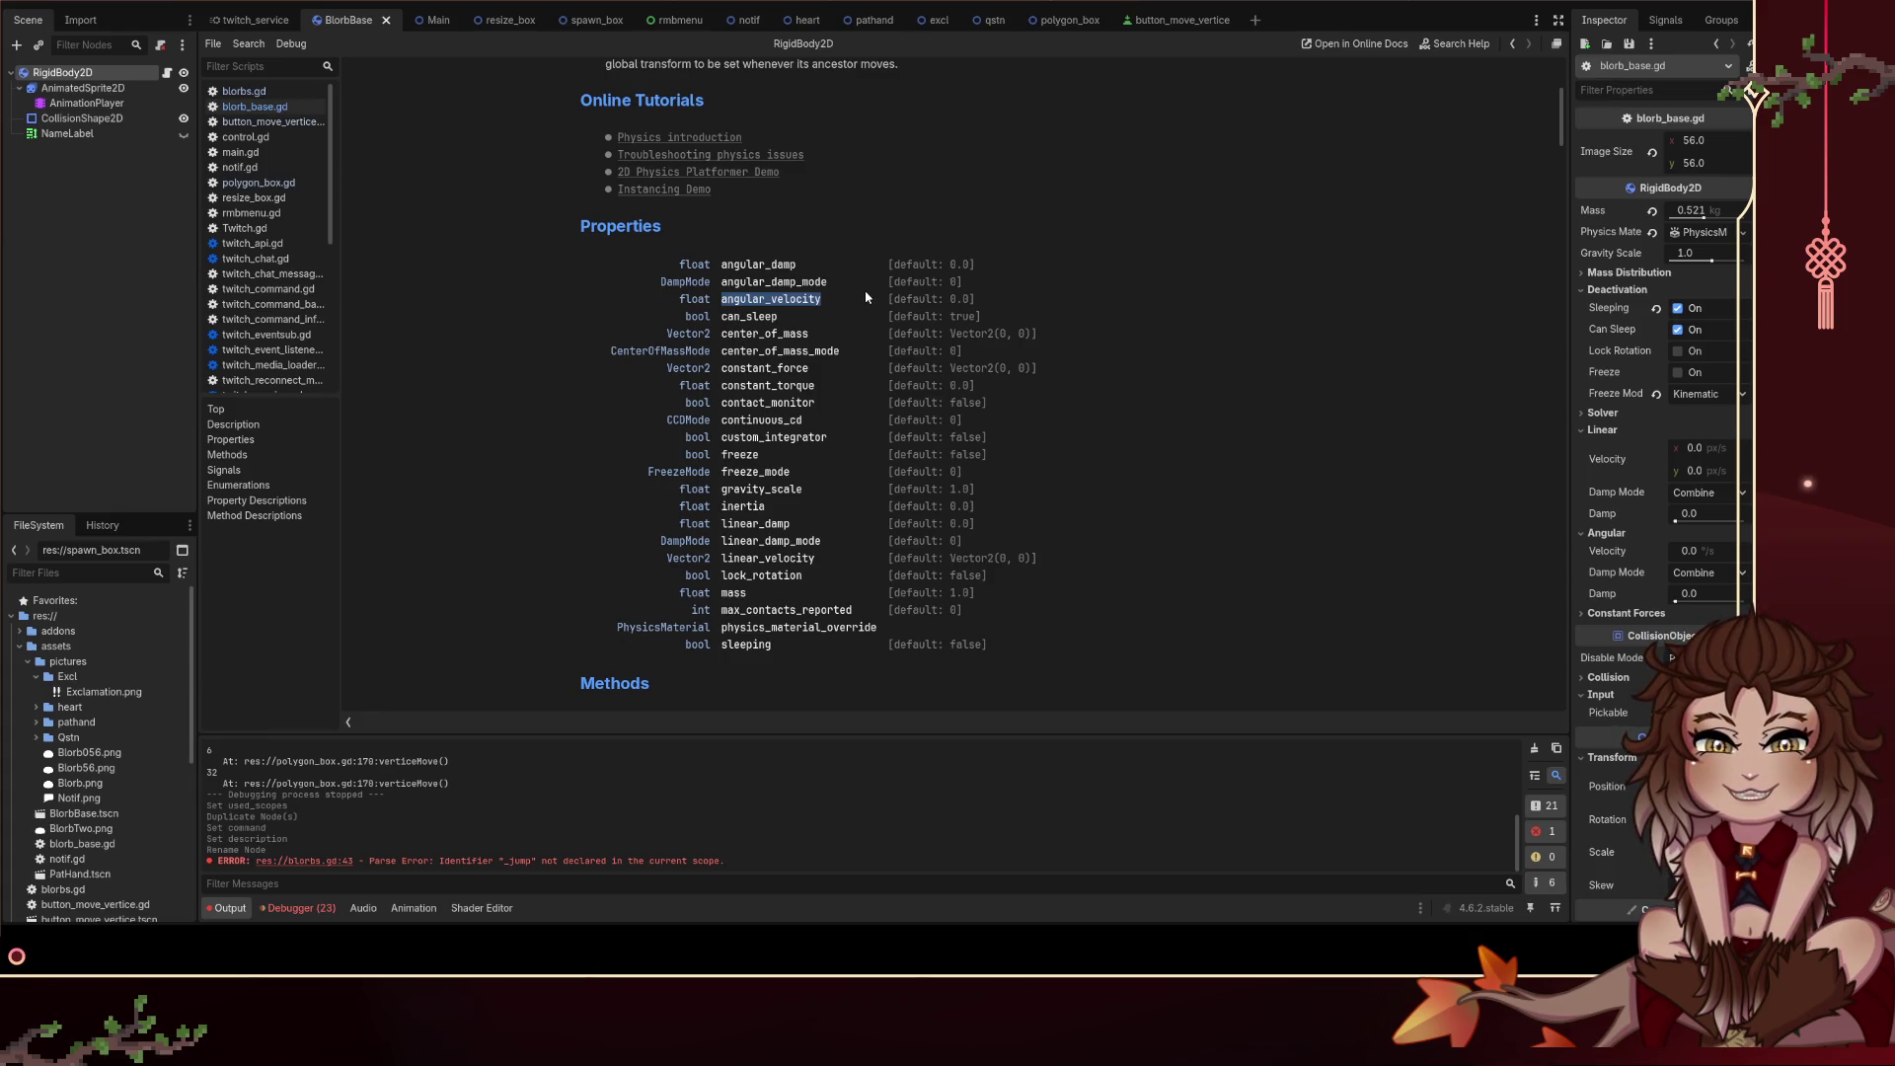
Step: In blorbs.gd's _jump, paste angular_velocity after blorbs[username]
{"action": "left_click", "coordinate": [167, 72]}
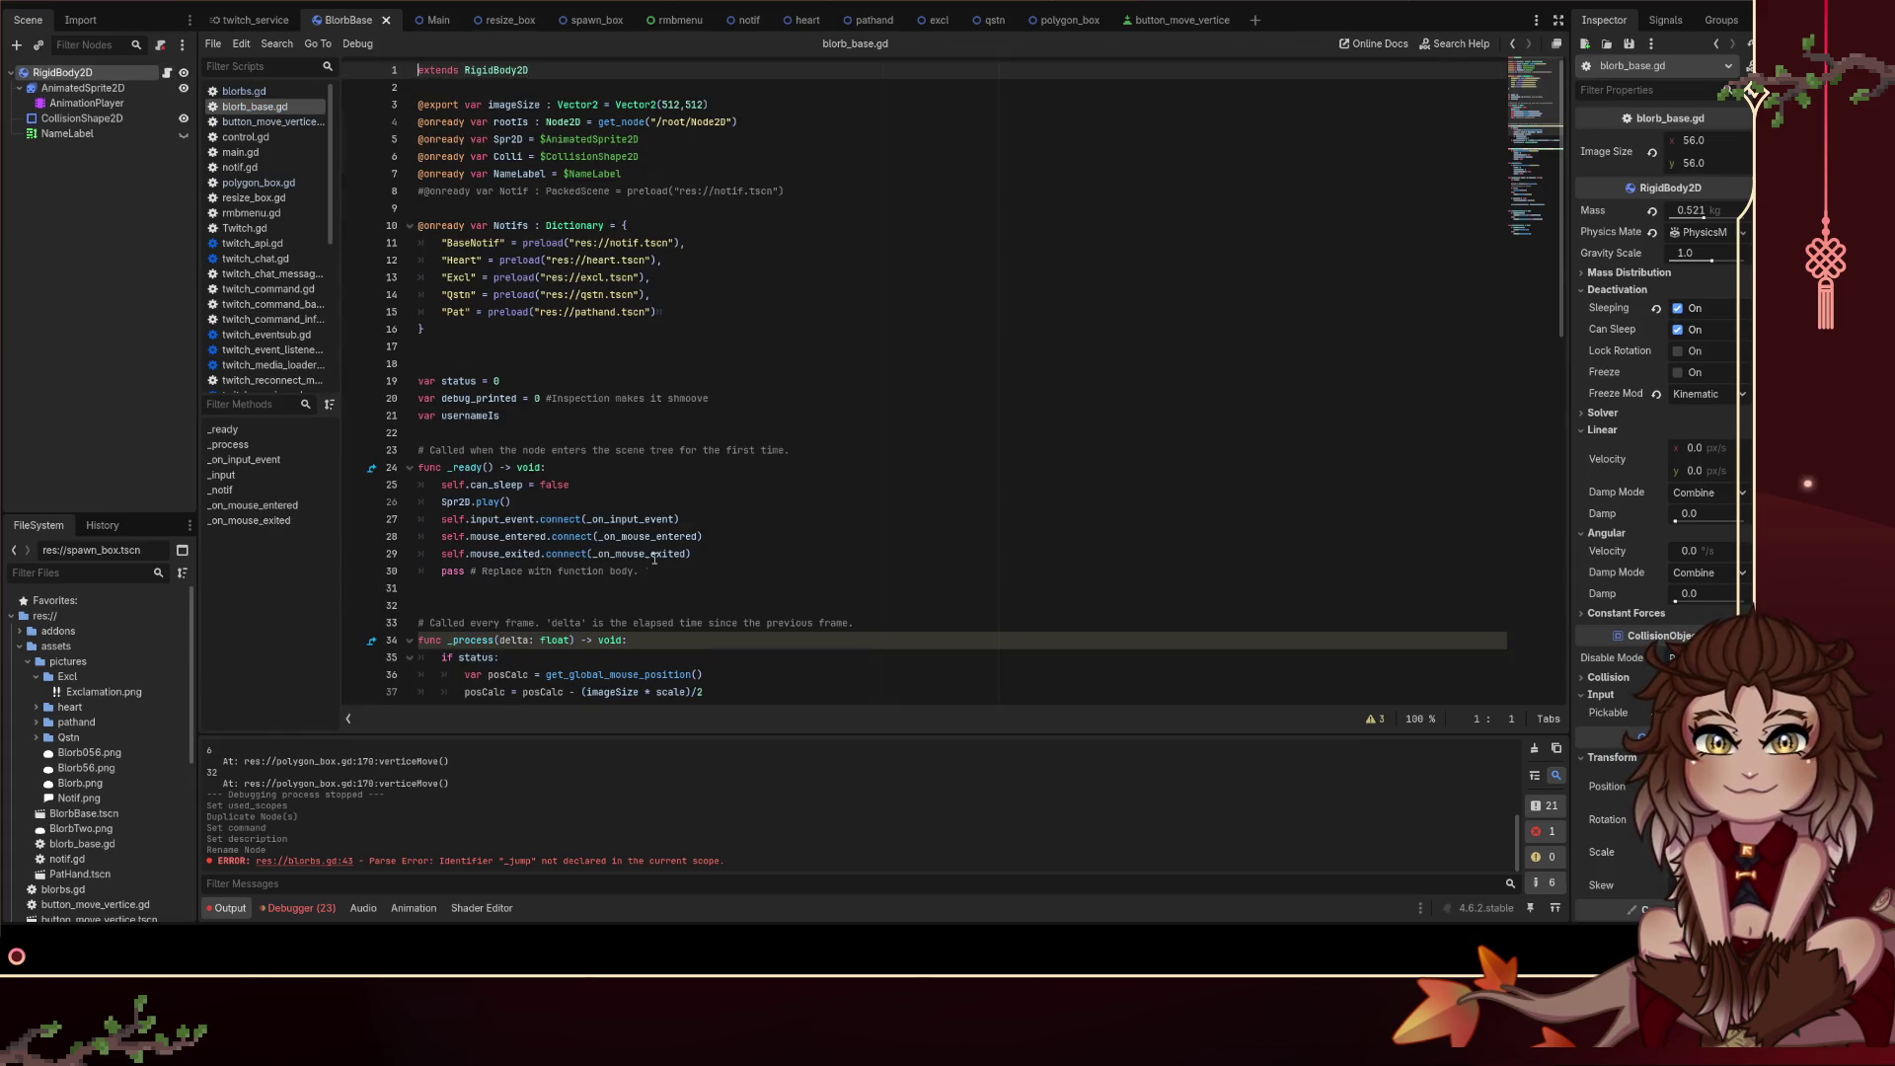
{"action": "scroll", "coordinate": [655, 557], "scroll_direction": "down", "scroll_amount": 4}
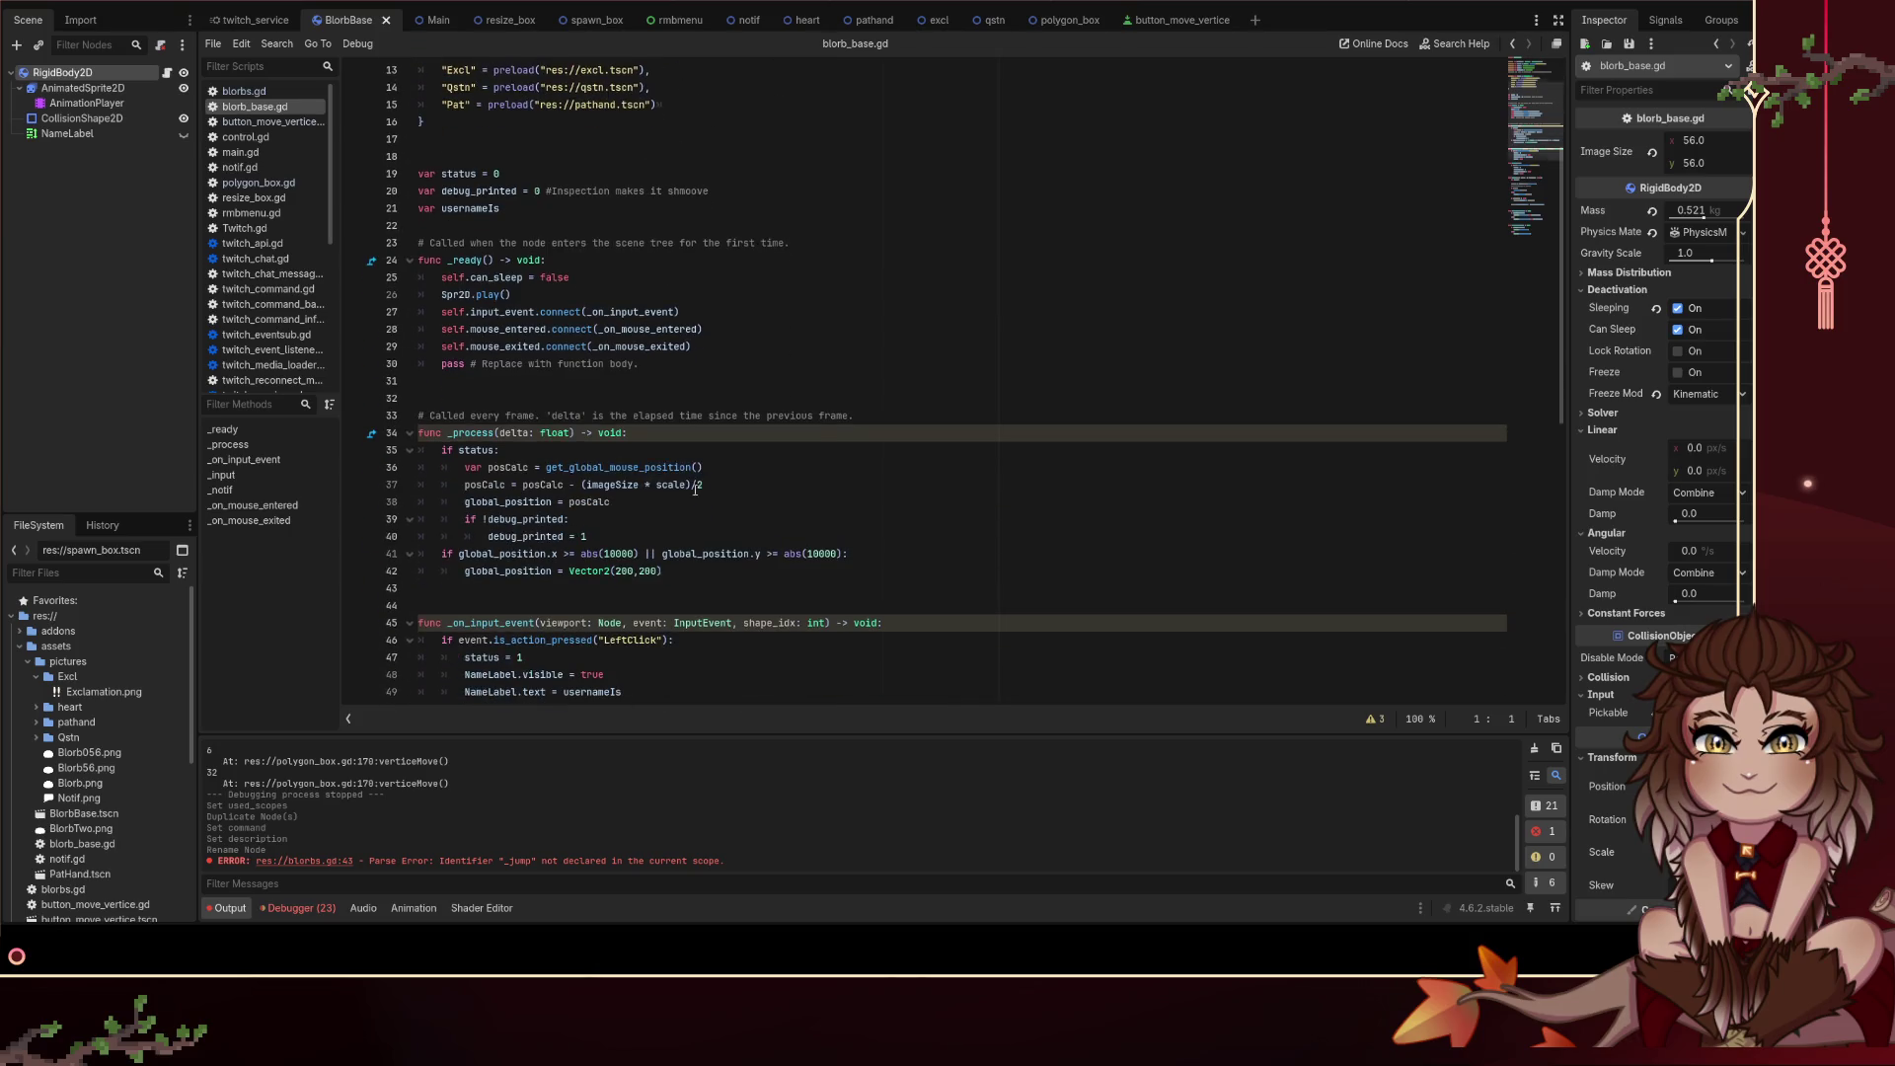
{"action": "left_click", "coordinate": [244, 91]}
{"action": "left_click", "coordinate": [632, 536]}
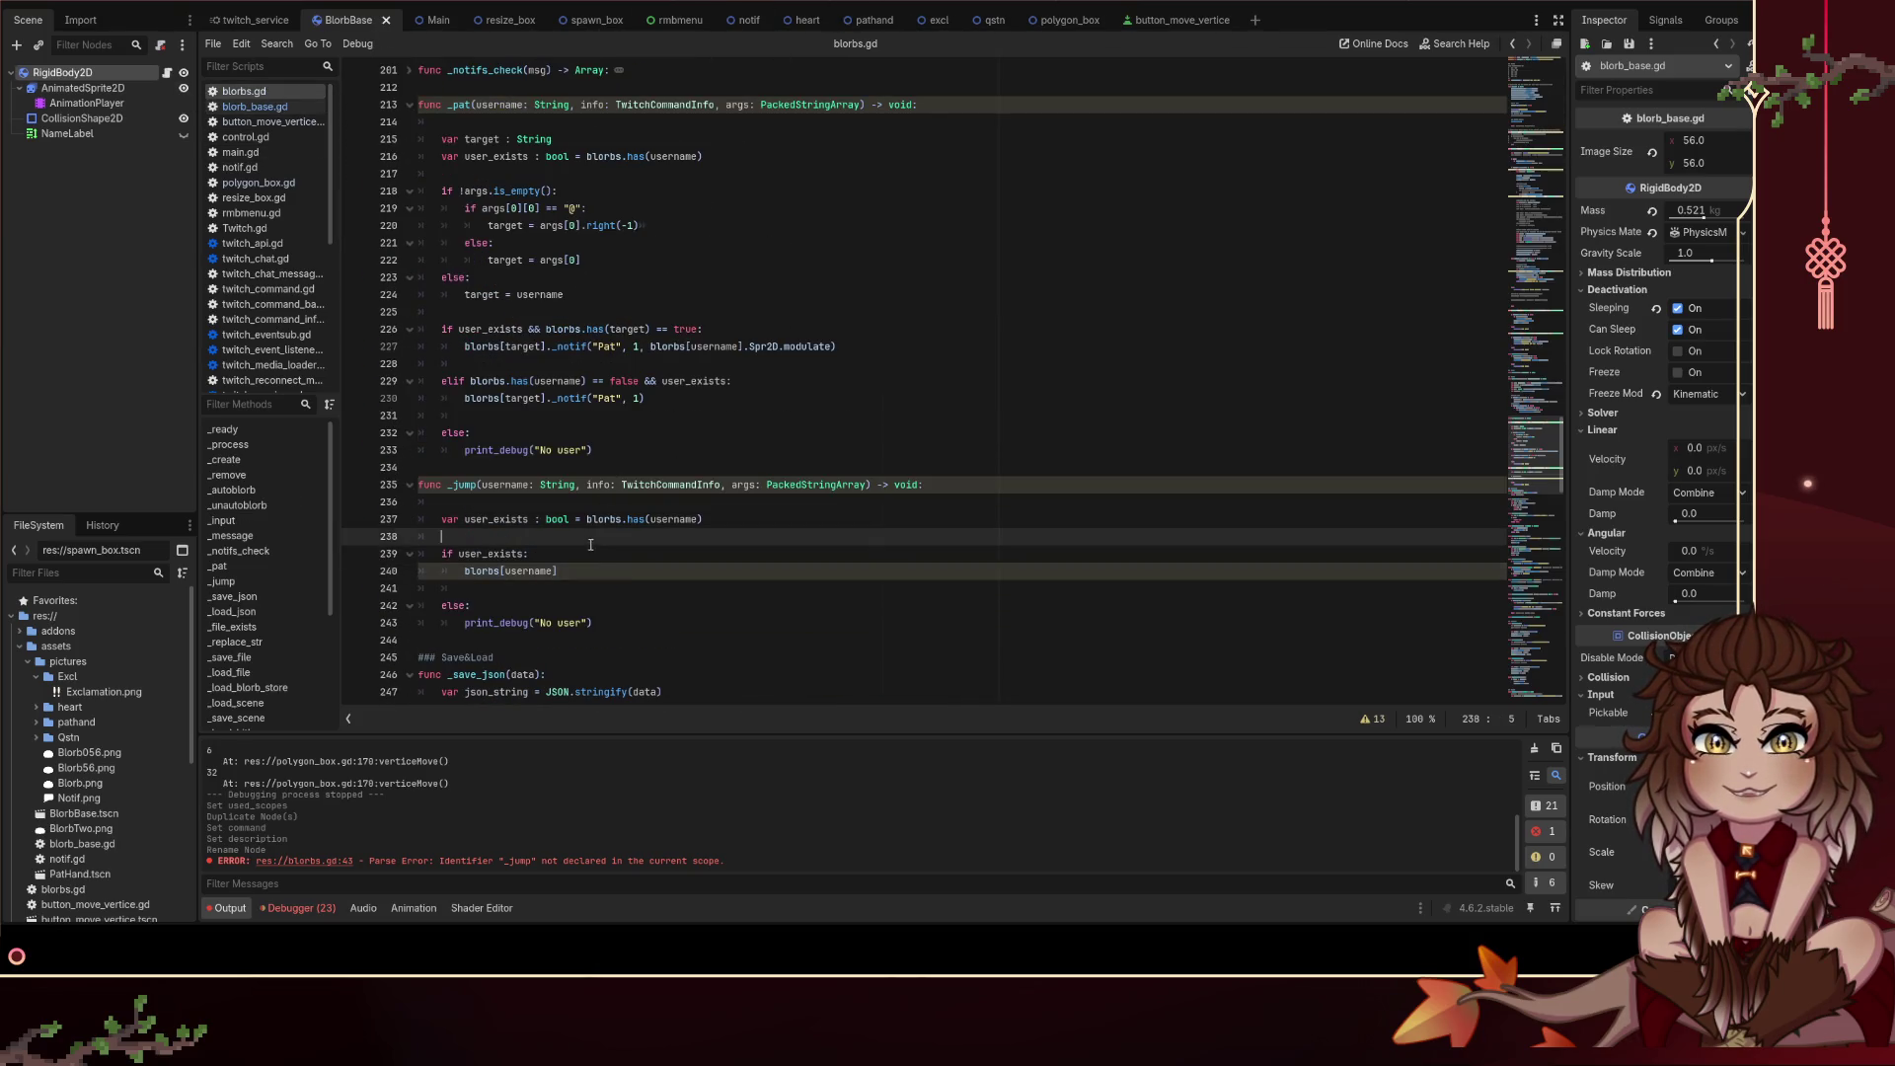
{"action": "left_click", "coordinate": [671, 573]}
{"action": "type", "text": ".angular_velocity"}
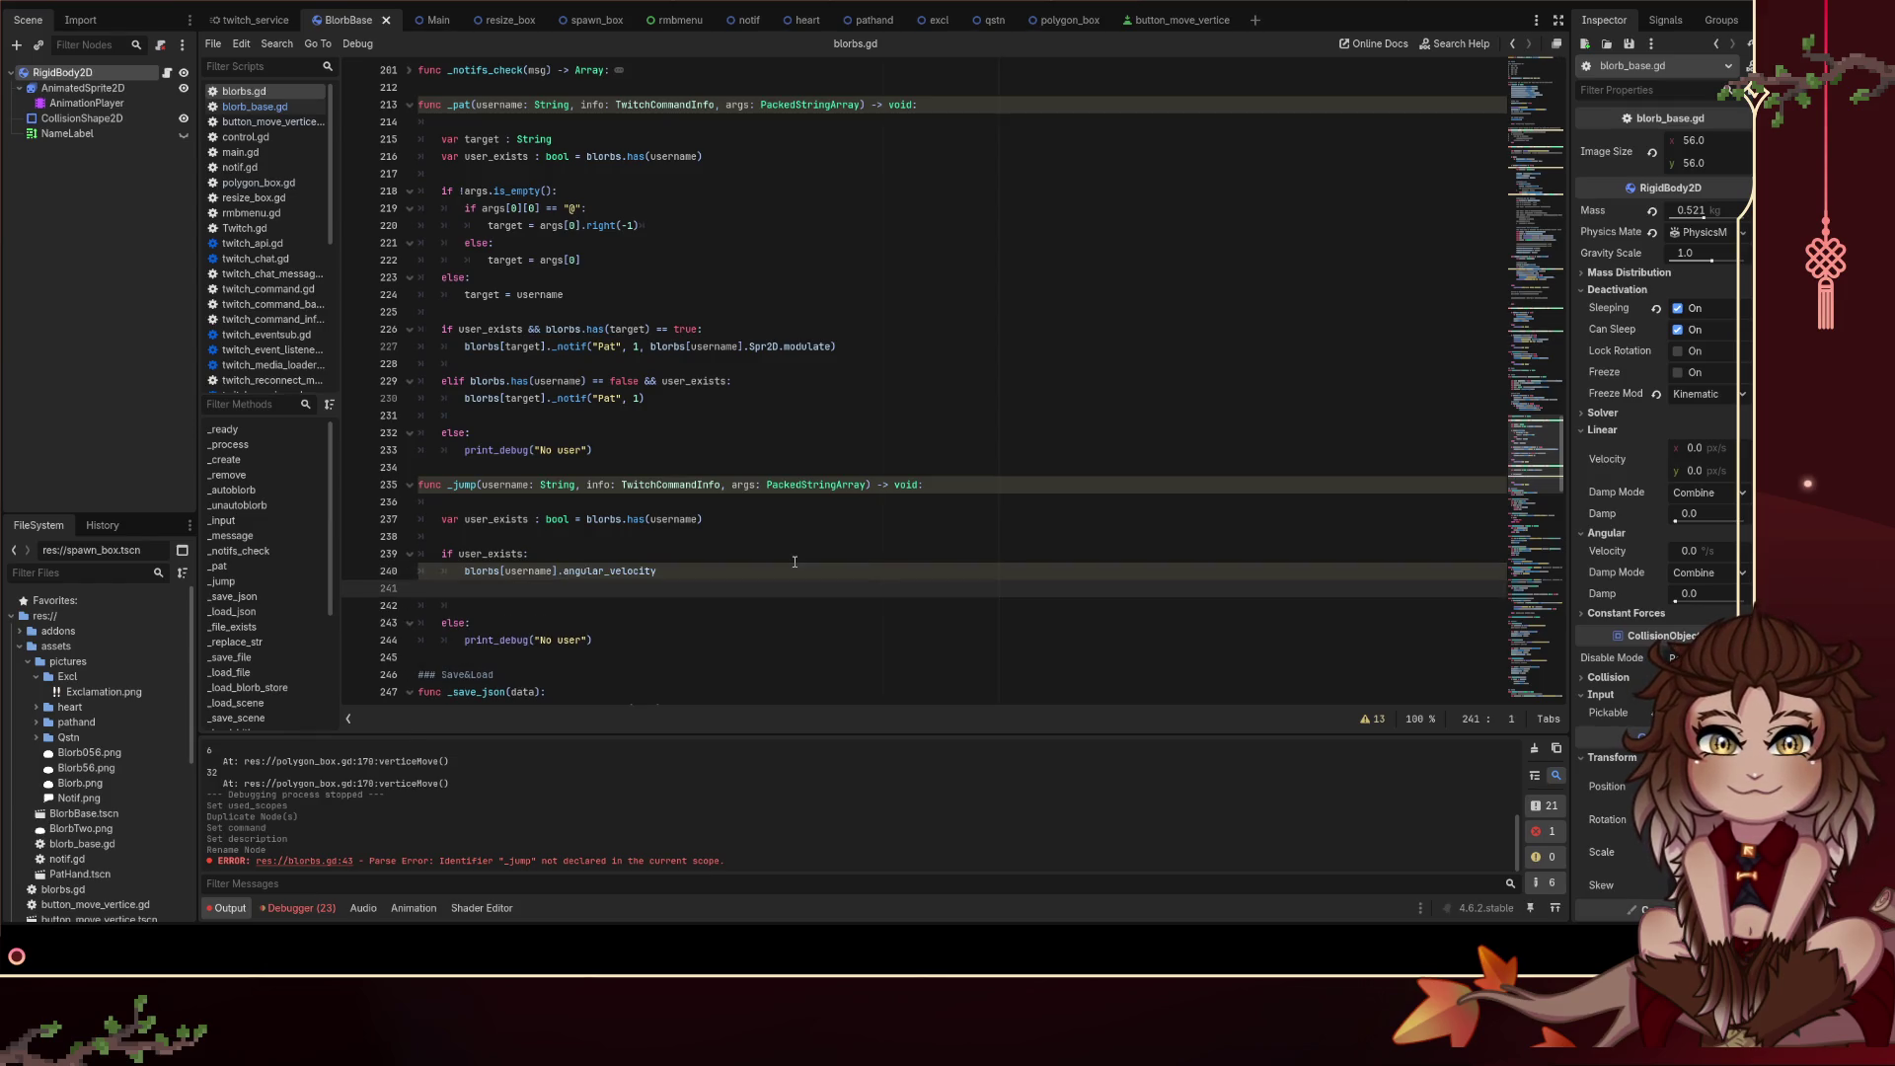
{"action": "key", "text": "BackSpace"}
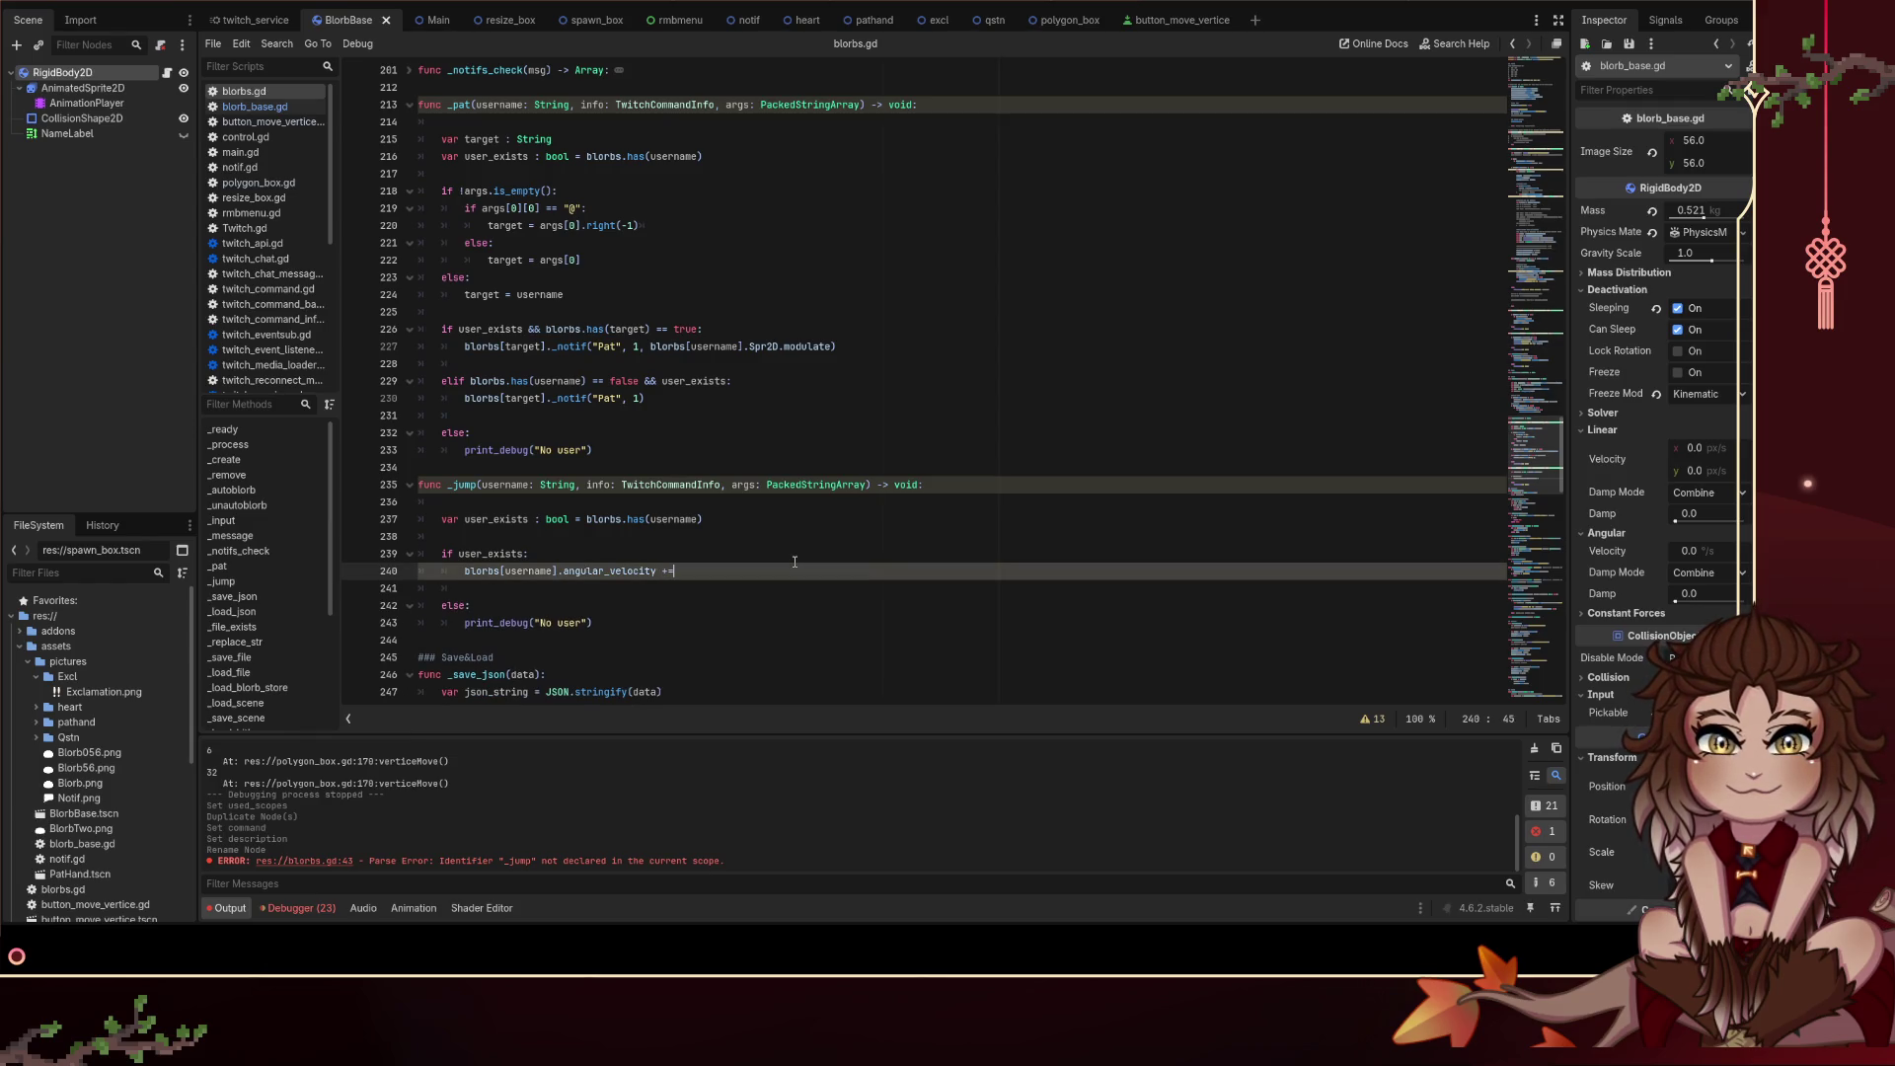
Step: Change it to .linear_velocity.y = 15.0, save, and run the project with F5
{"action": "key", "text": "ctrl+space"}
{"action": "key", "text": "BackSpace"}
{"action": "key", "text": "BackSpace"}
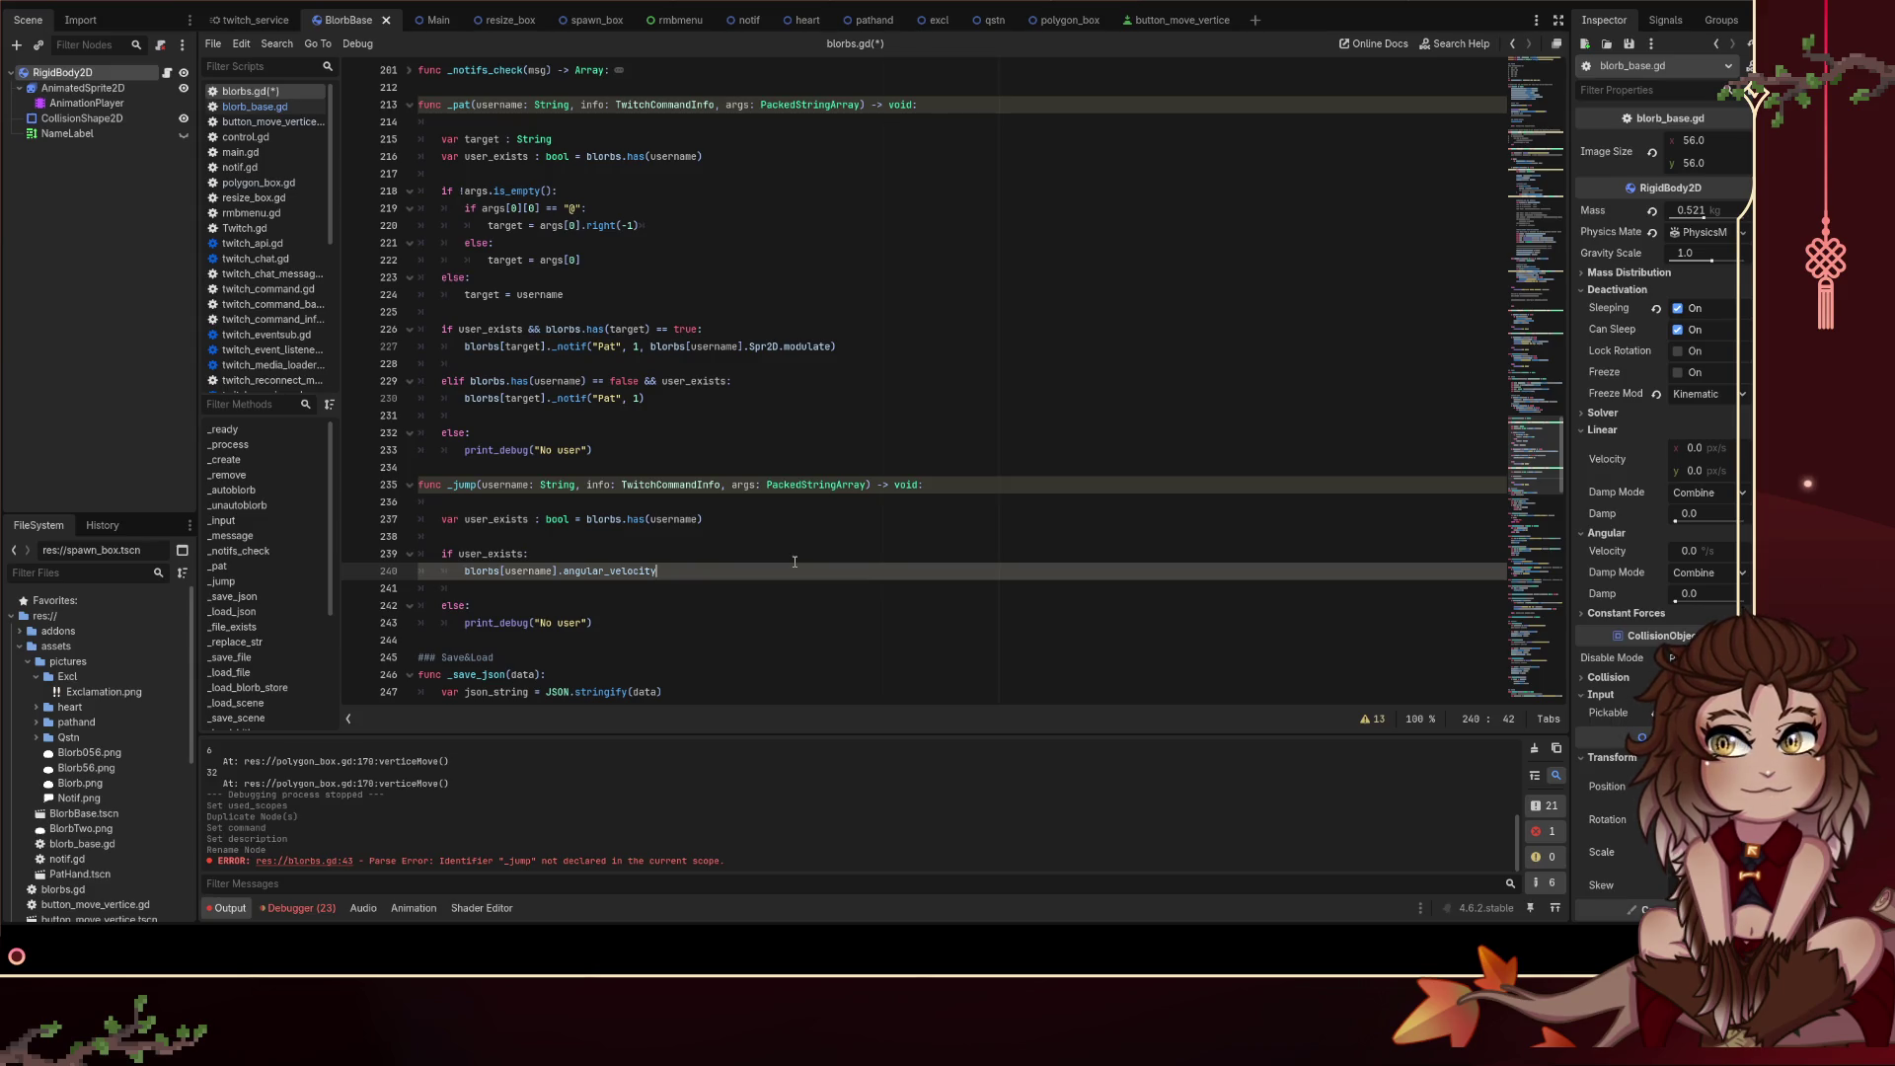
{"action": "key", "text": "ctrl+shift+Left"}
{"action": "type", "text": "linear_vel"}
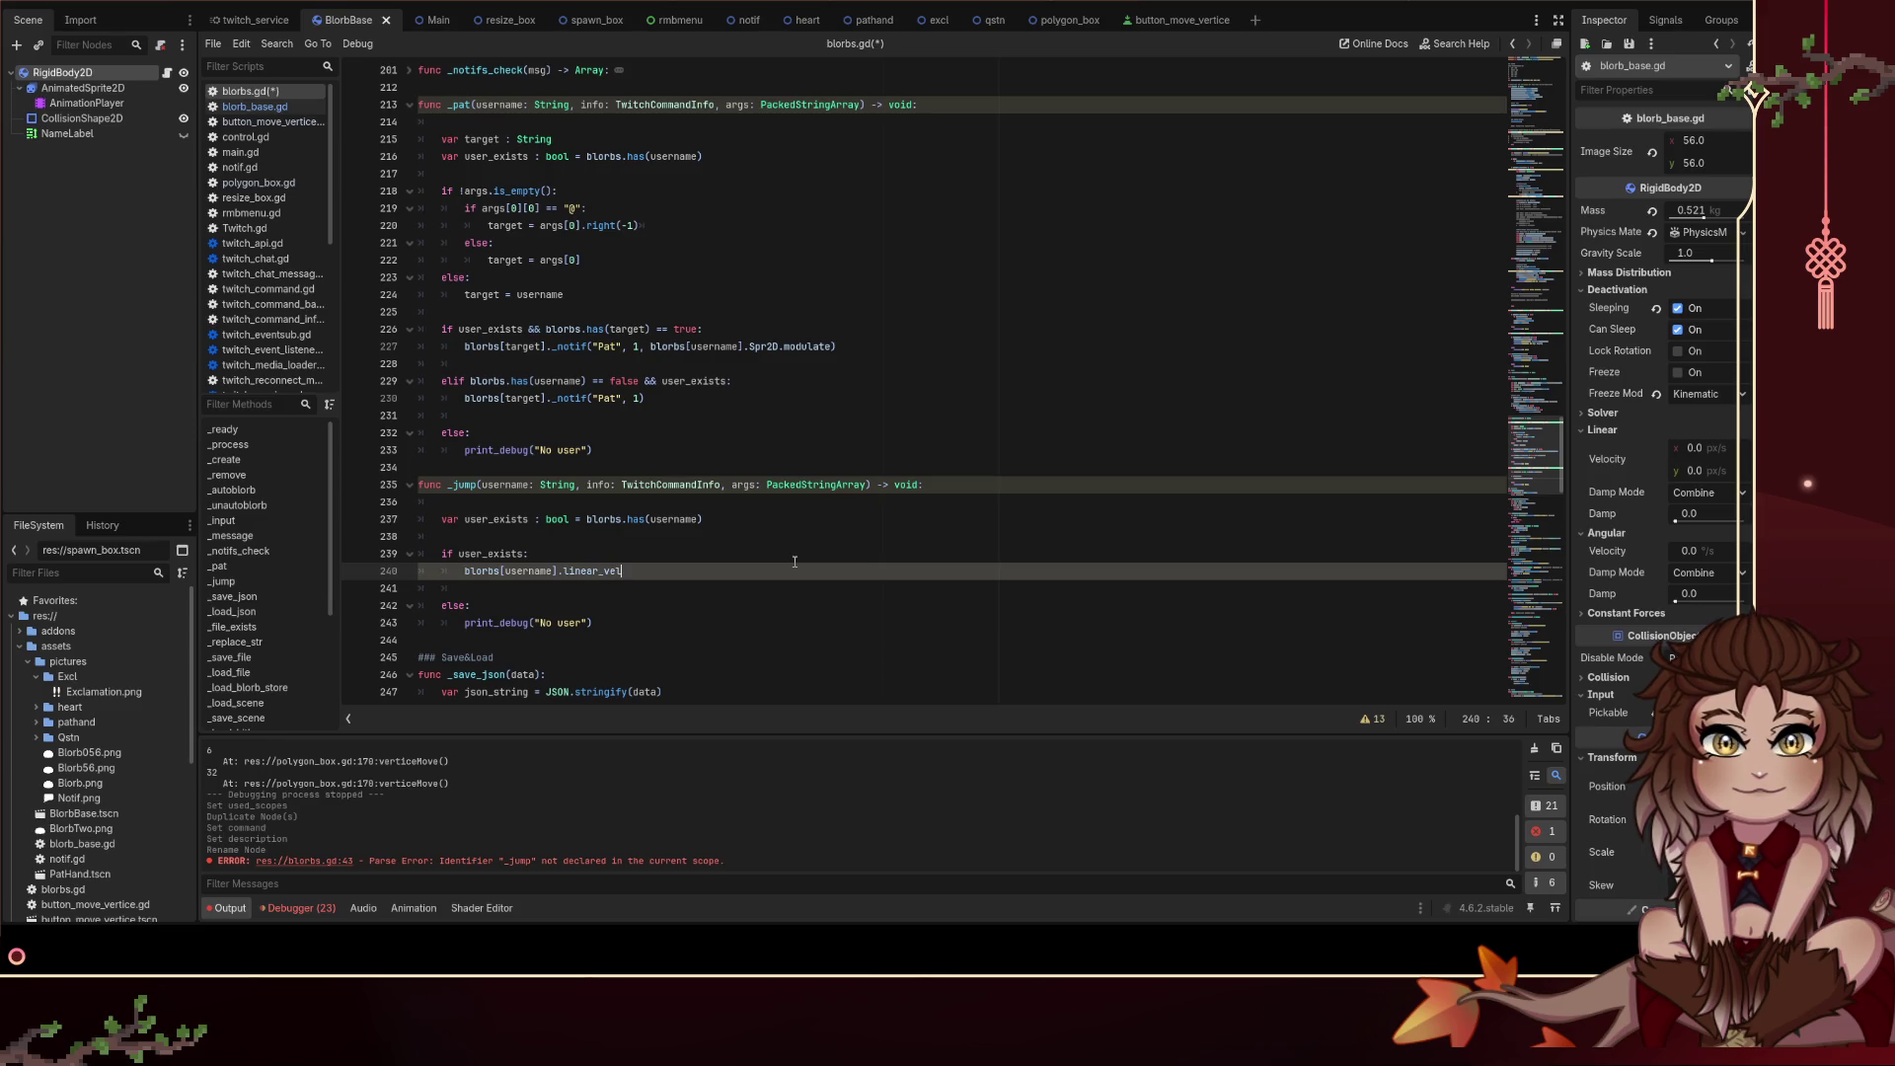
{"action": "type", "text": "ocity"}
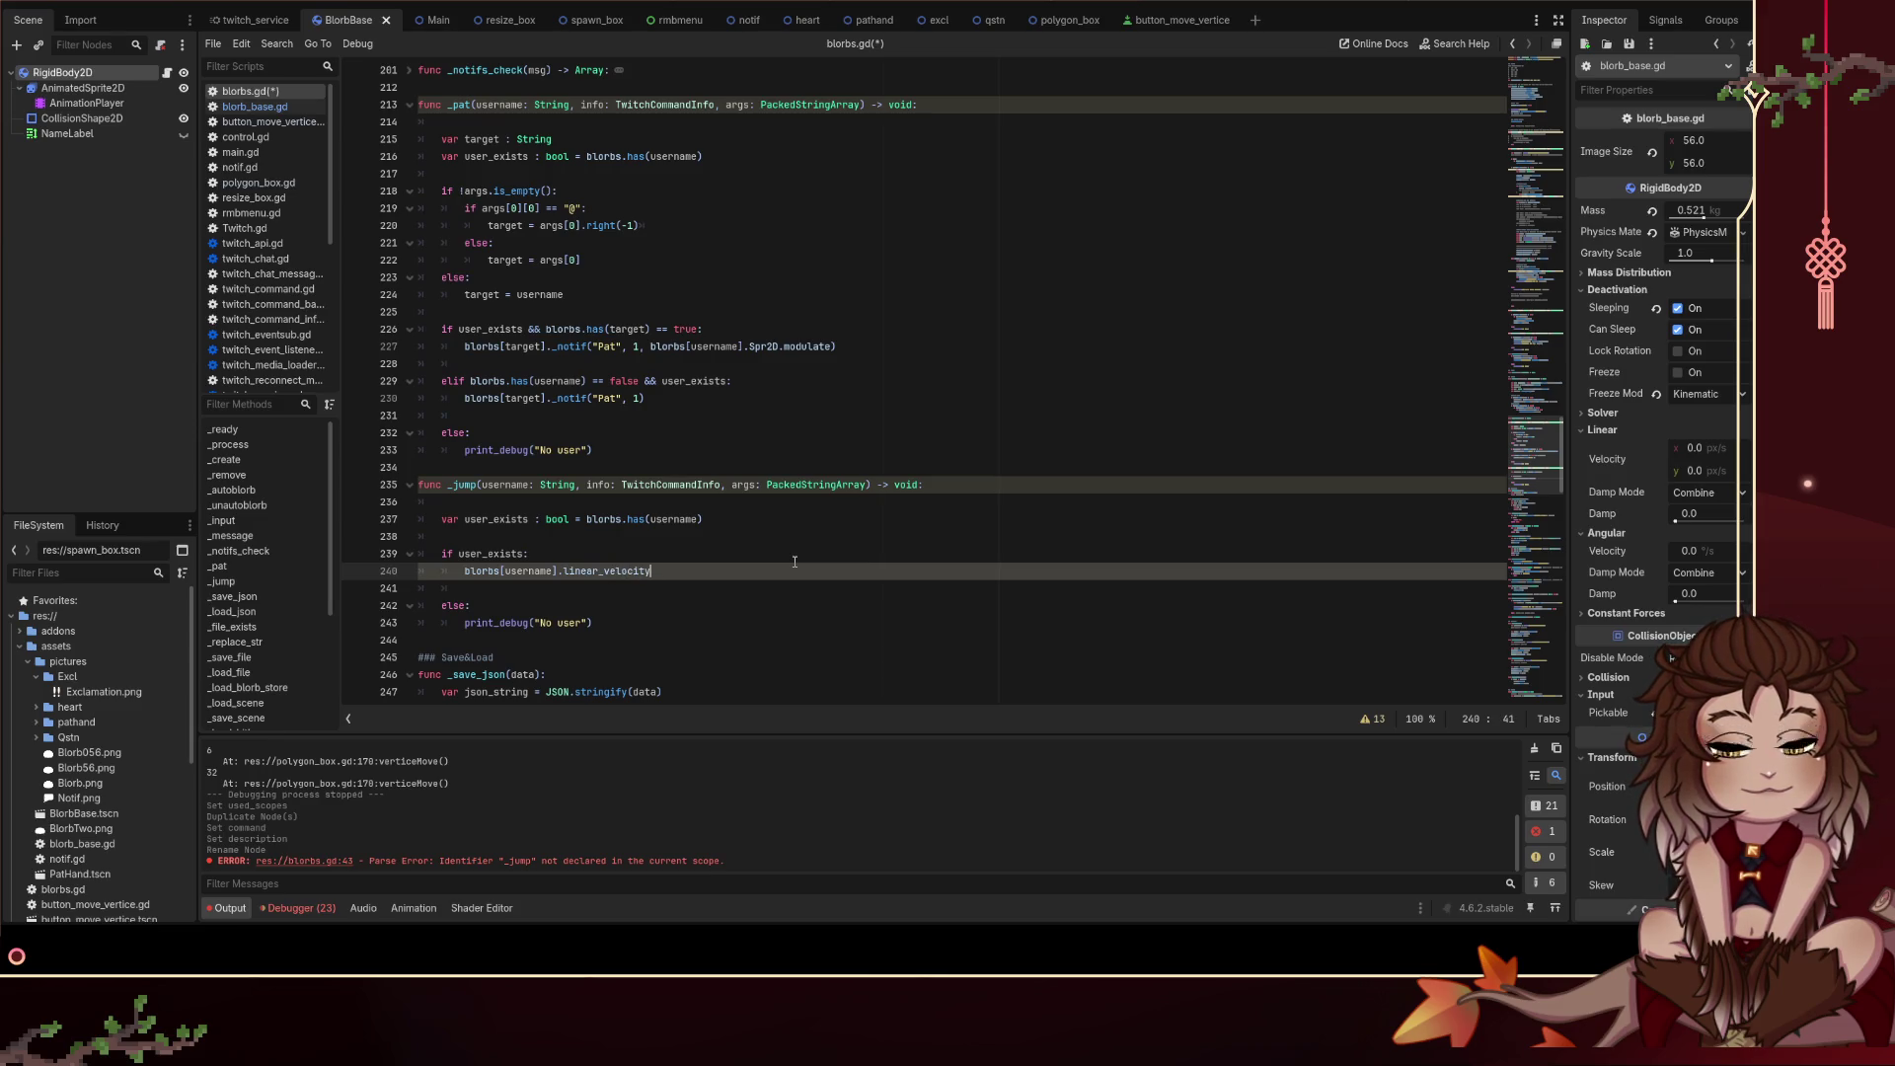
{"action": "type", "text": ".y ="}
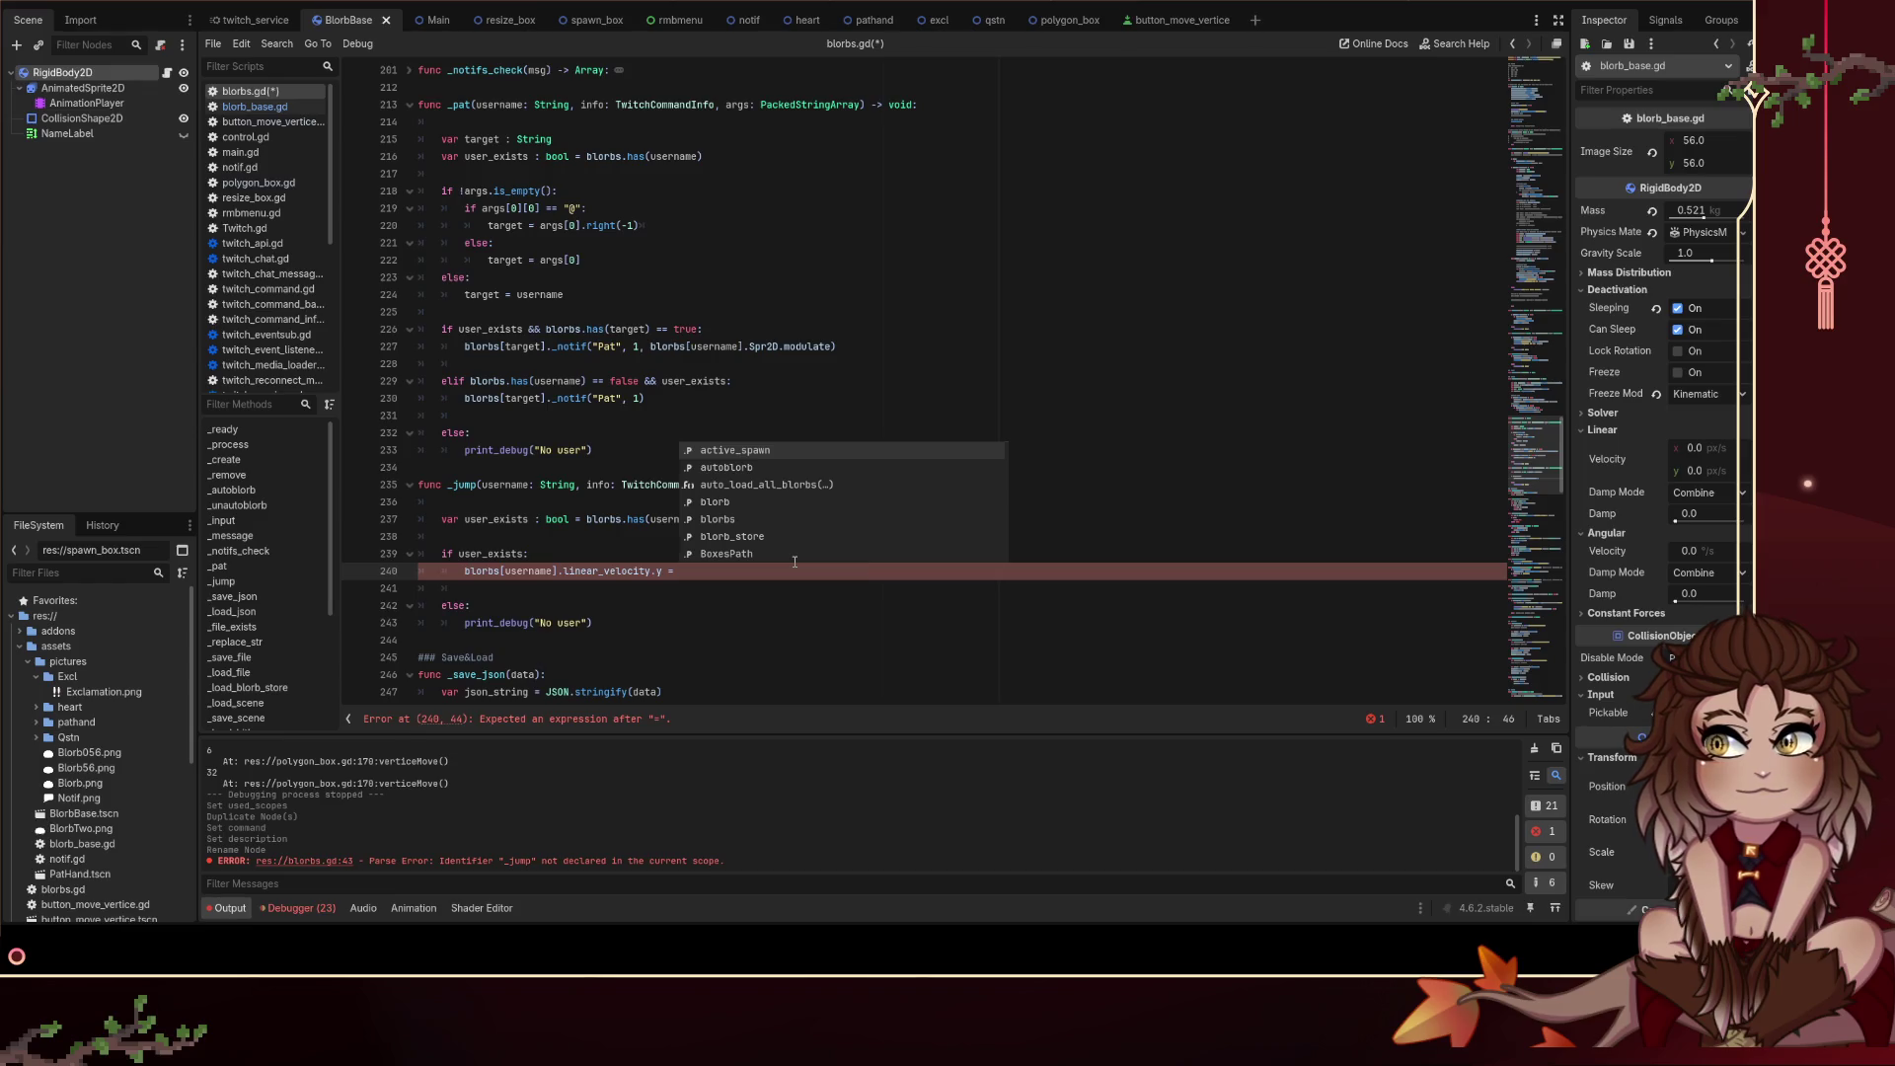
{"action": "type", "text": "15.0"}
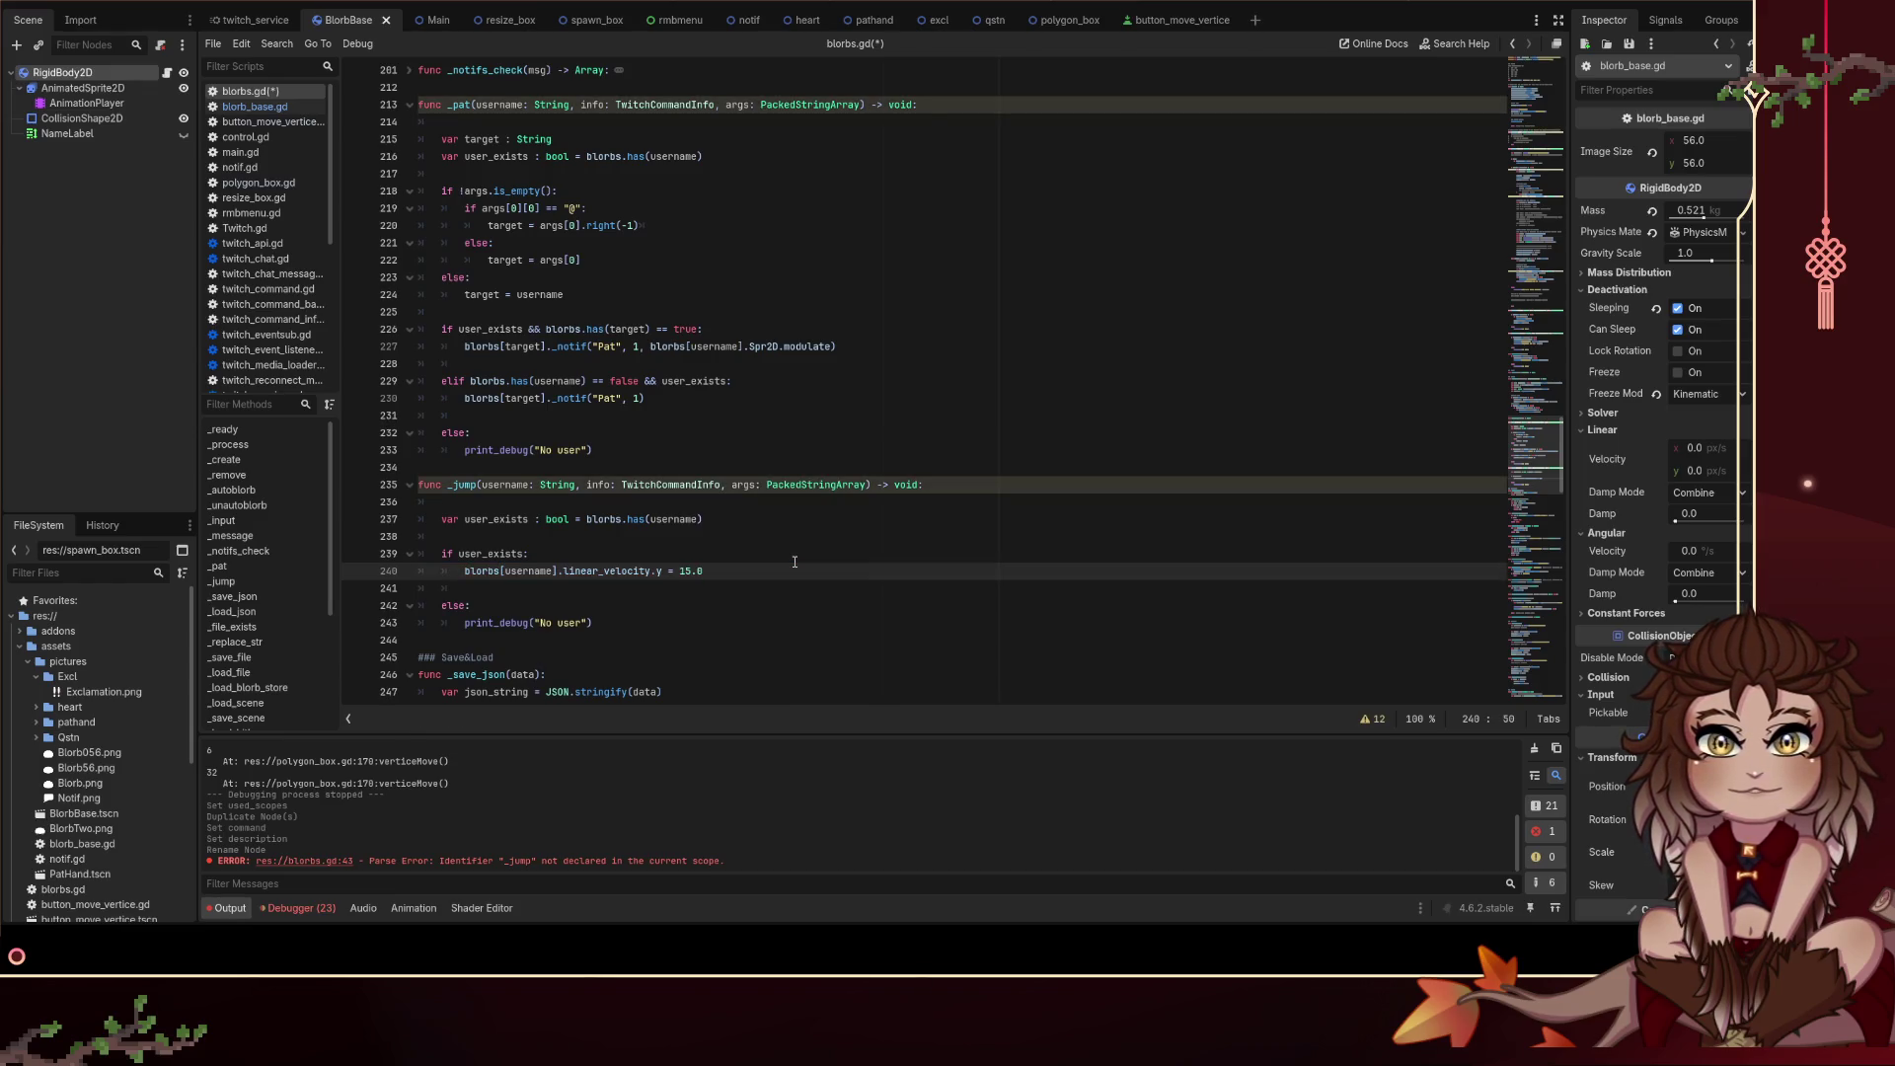
{"action": "key", "text": "ctrl+s"}
{"action": "left_click", "coordinate": [792, 553]}
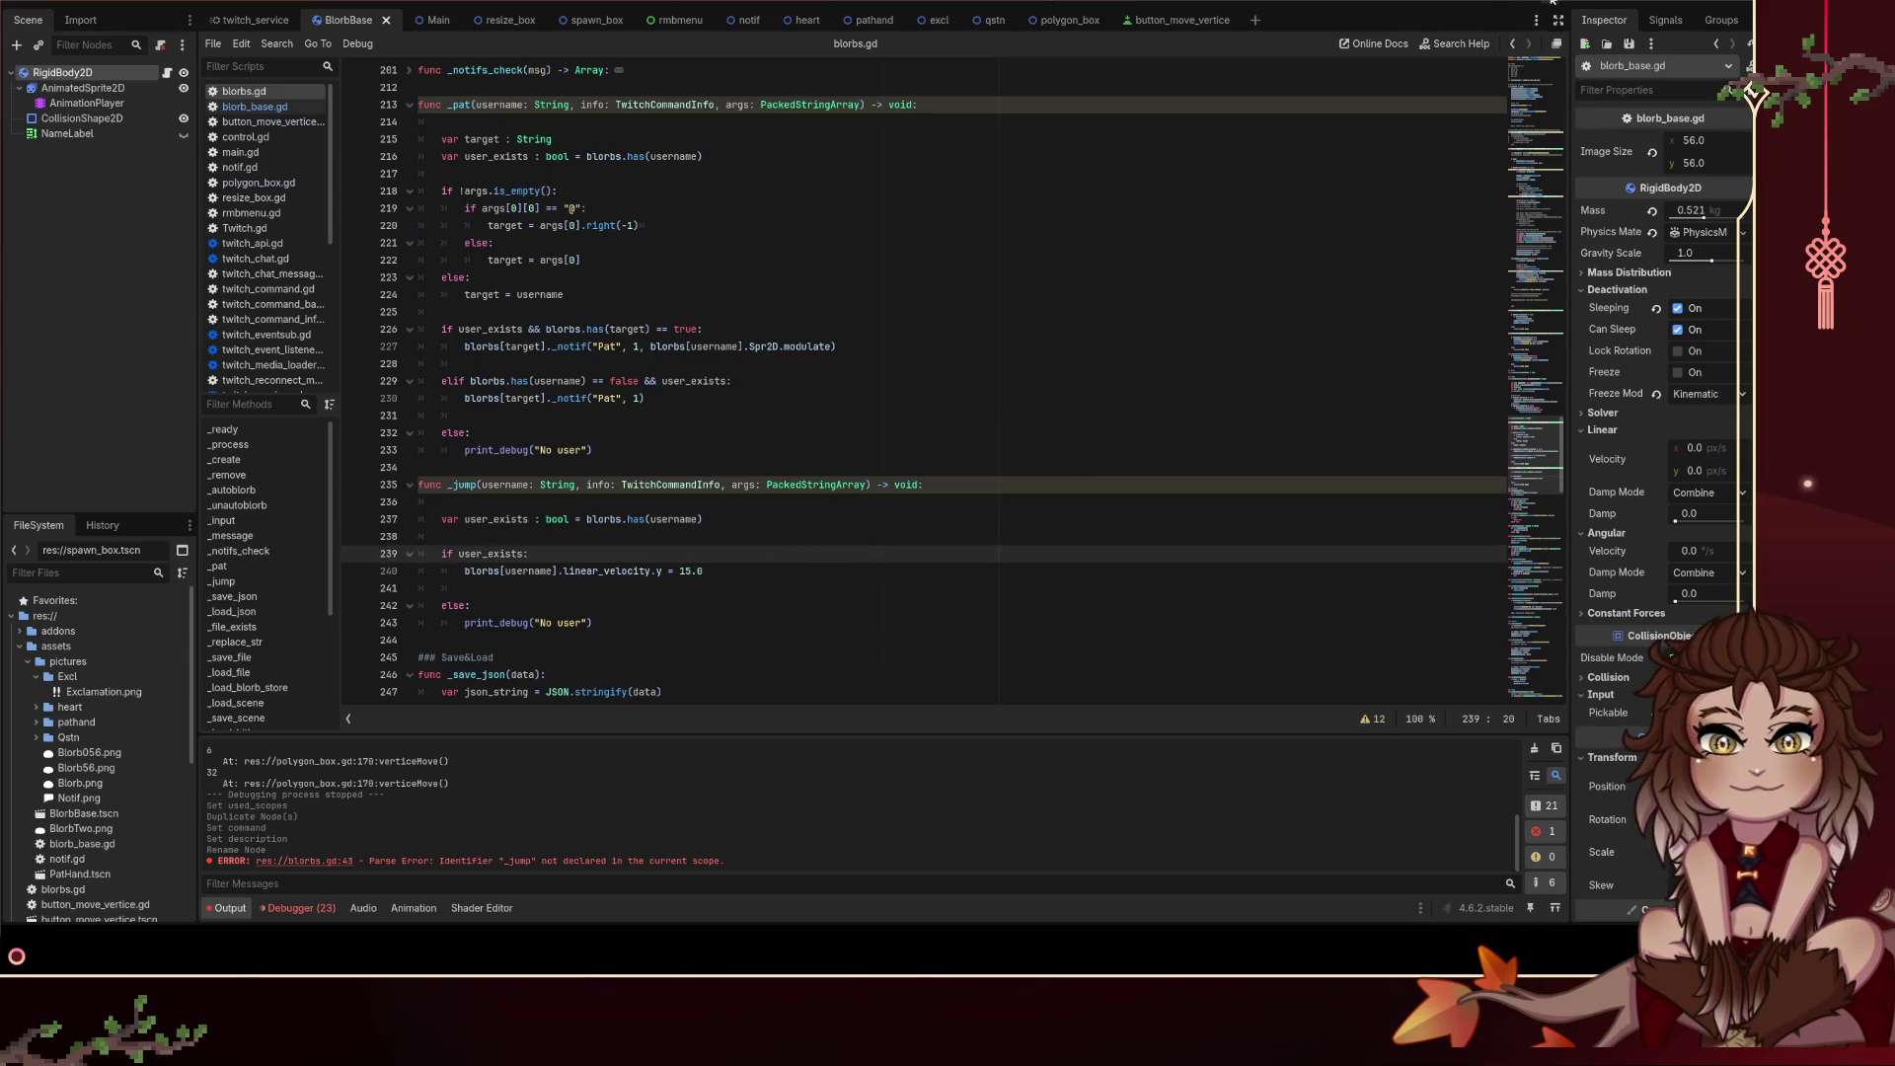
{"action": "key", "text": "F5"}
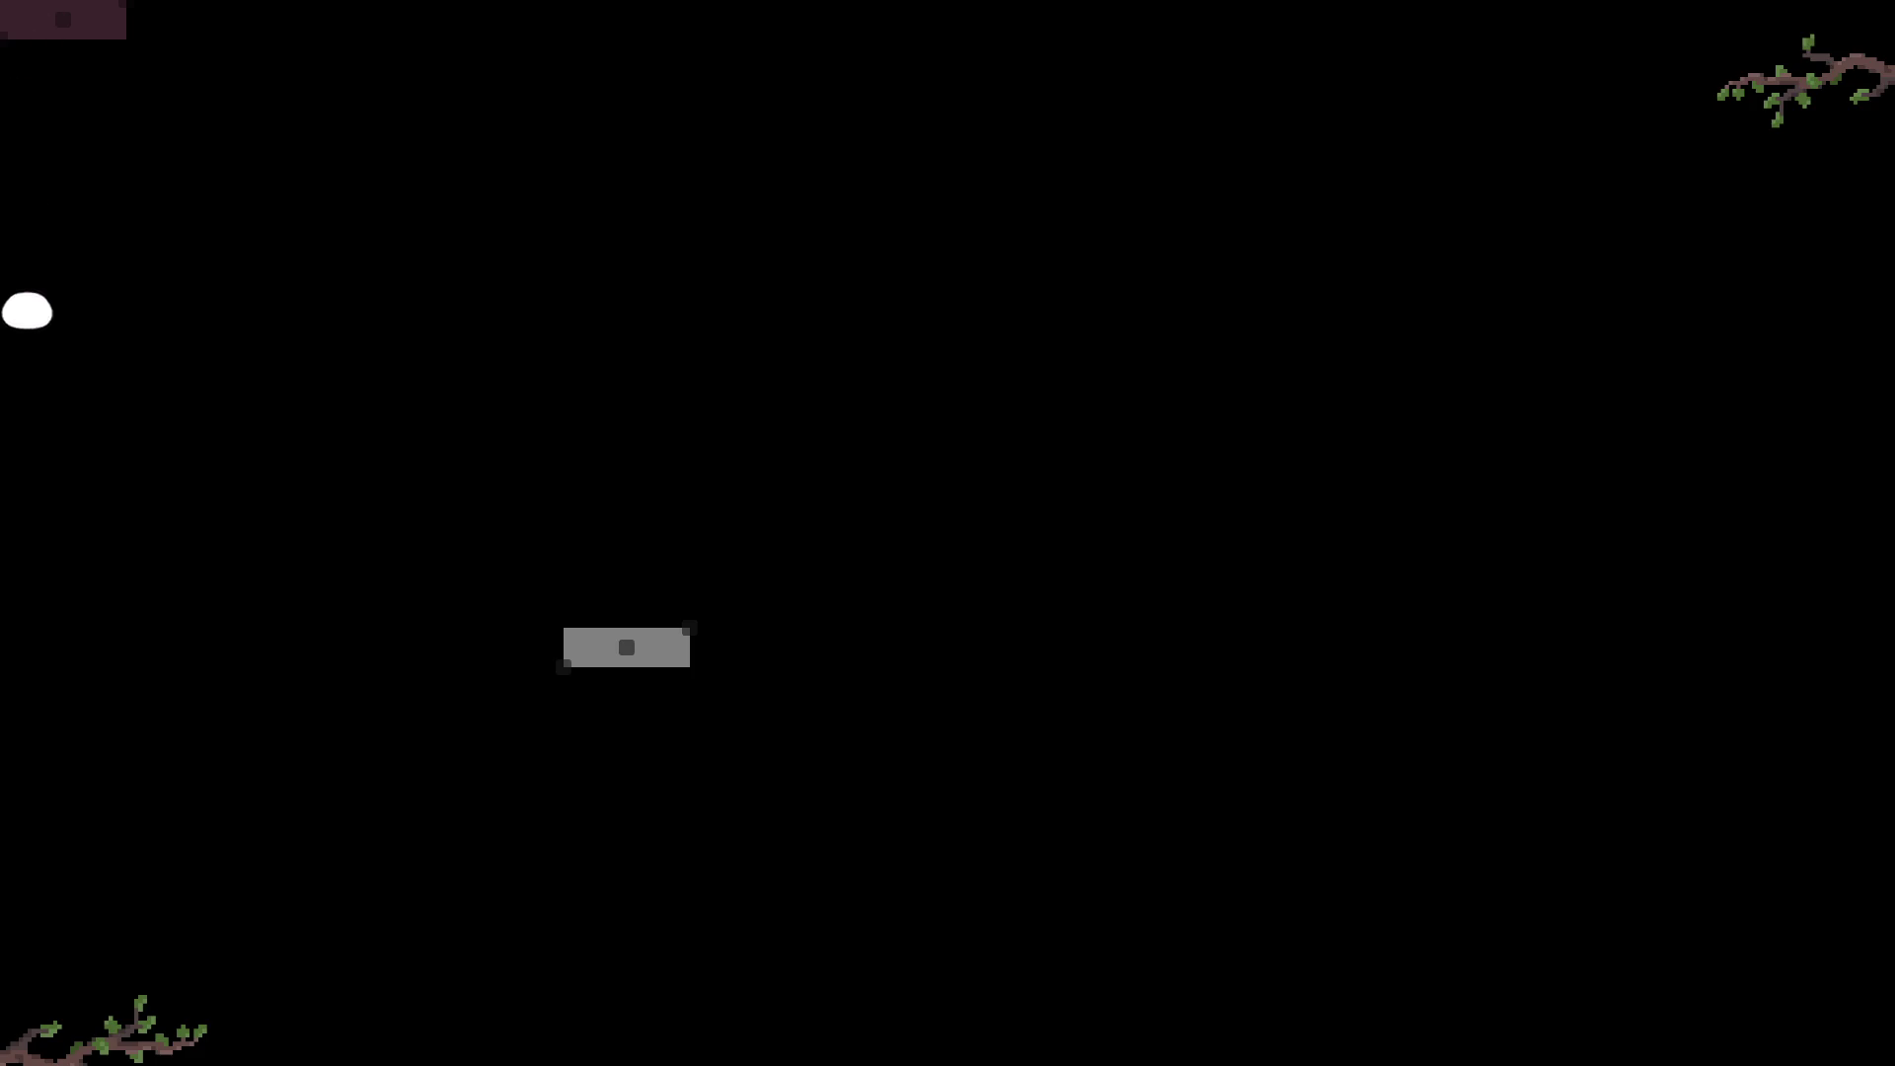
Step: Fling the blob onto the grey platform and make it jump with Space
{"action": "left_click", "coordinate": [342, 727]}
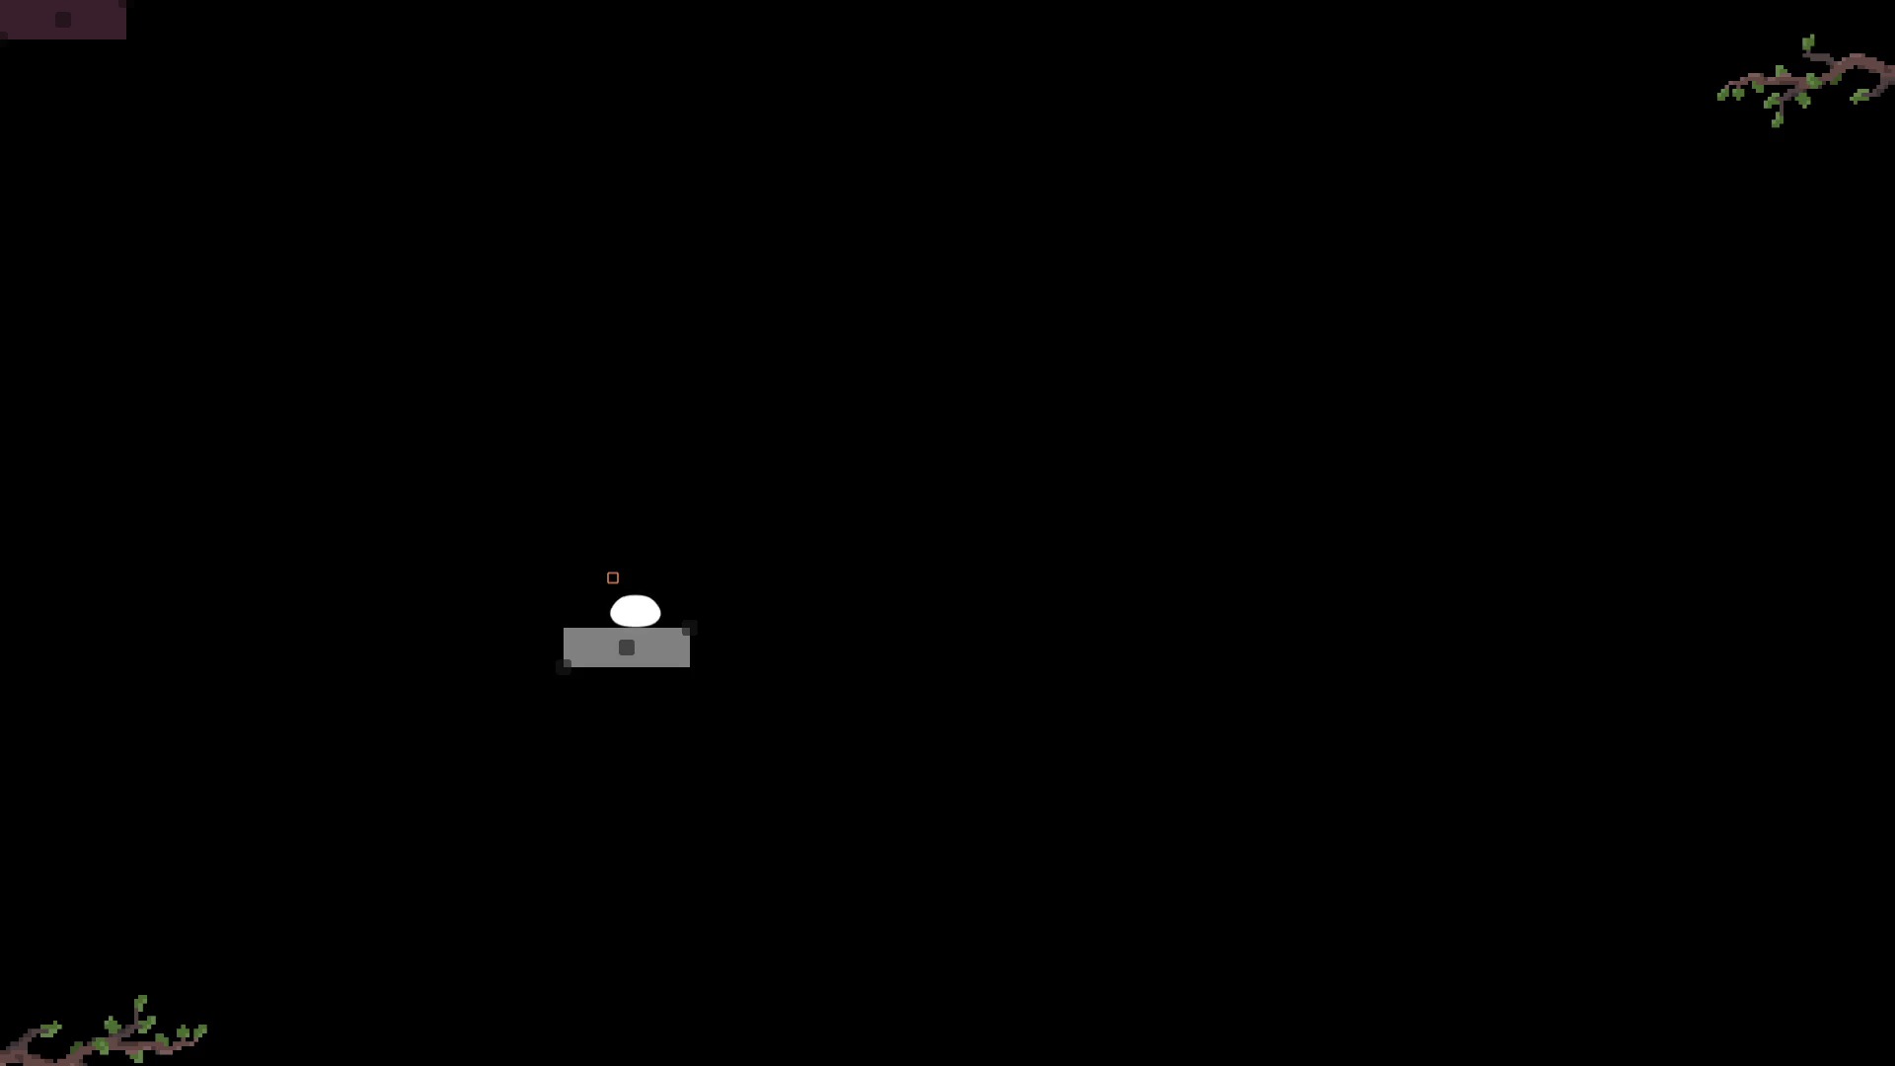
{"action": "key", "text": "space"}
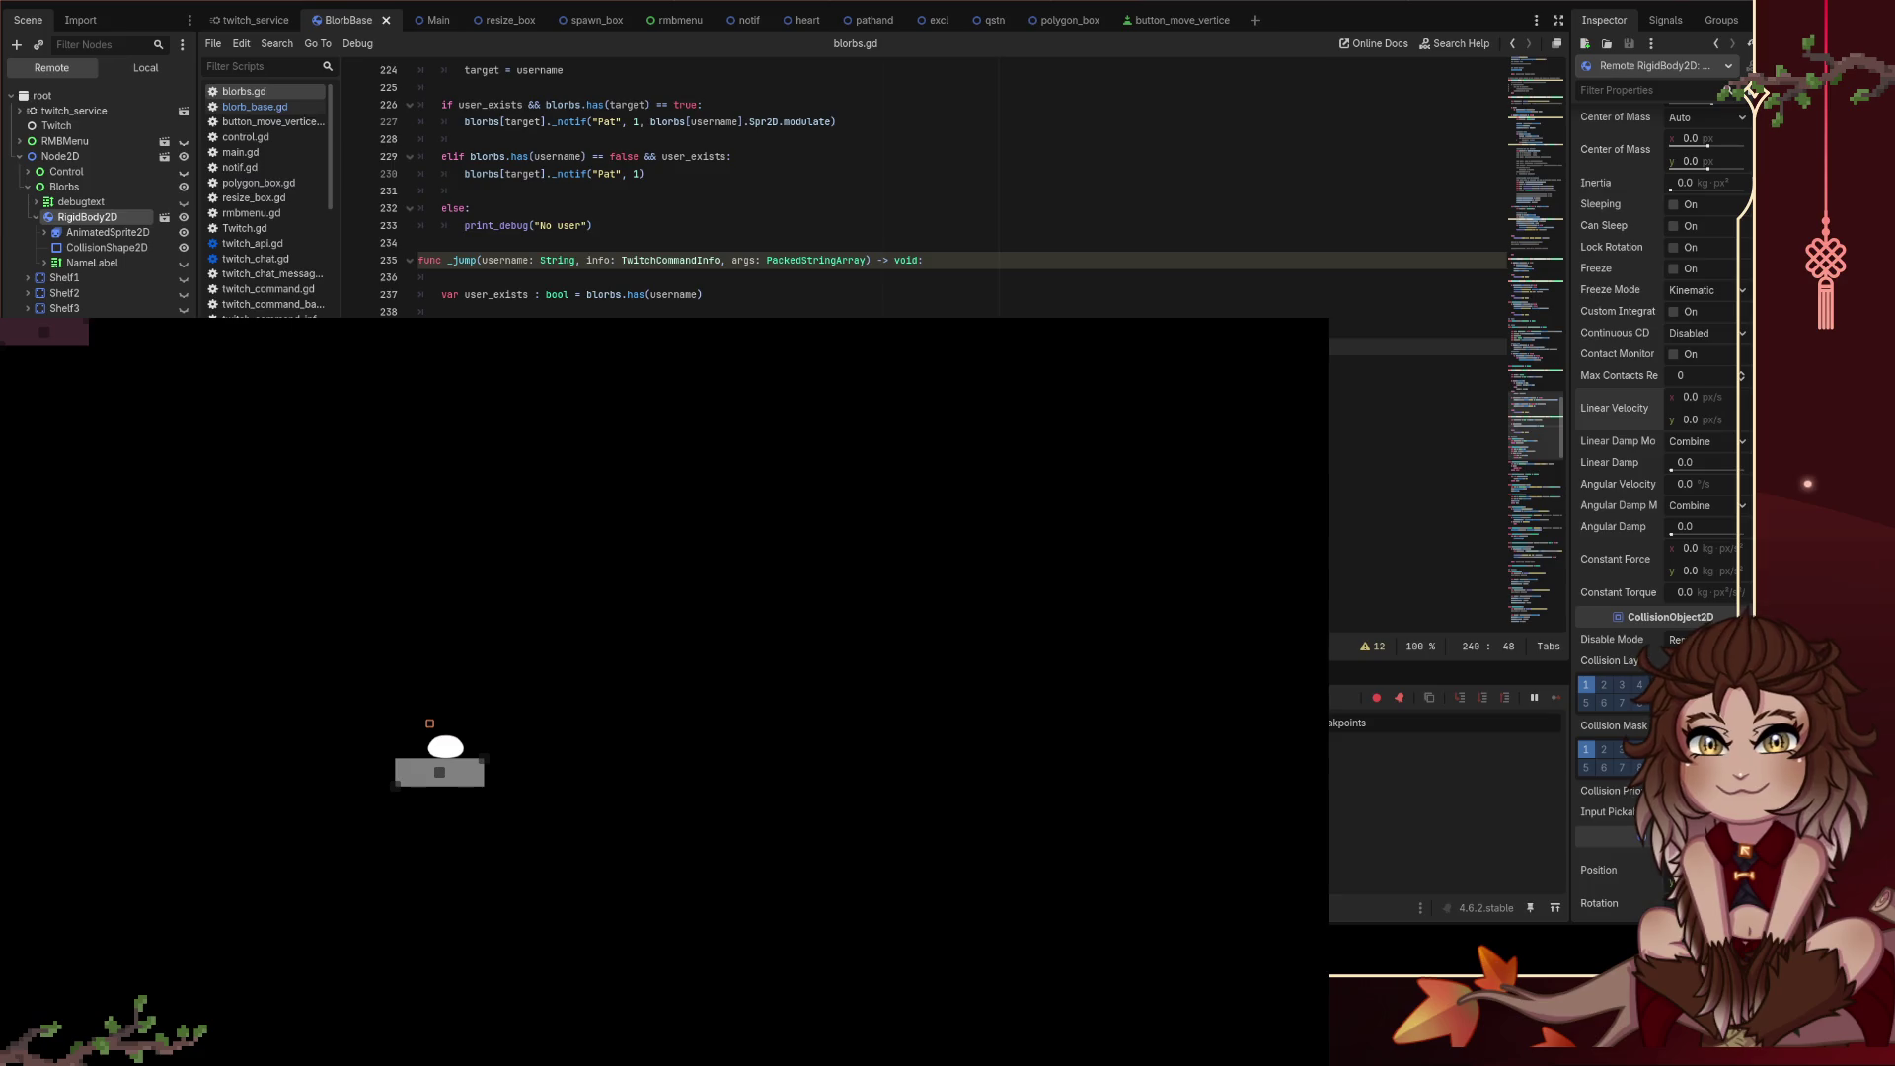
Step: Draw a solid triangle with Add Polygon and drag it onto the platform's right end
{"action": "key", "text": "Down"}
{"action": "key", "text": "Down"}
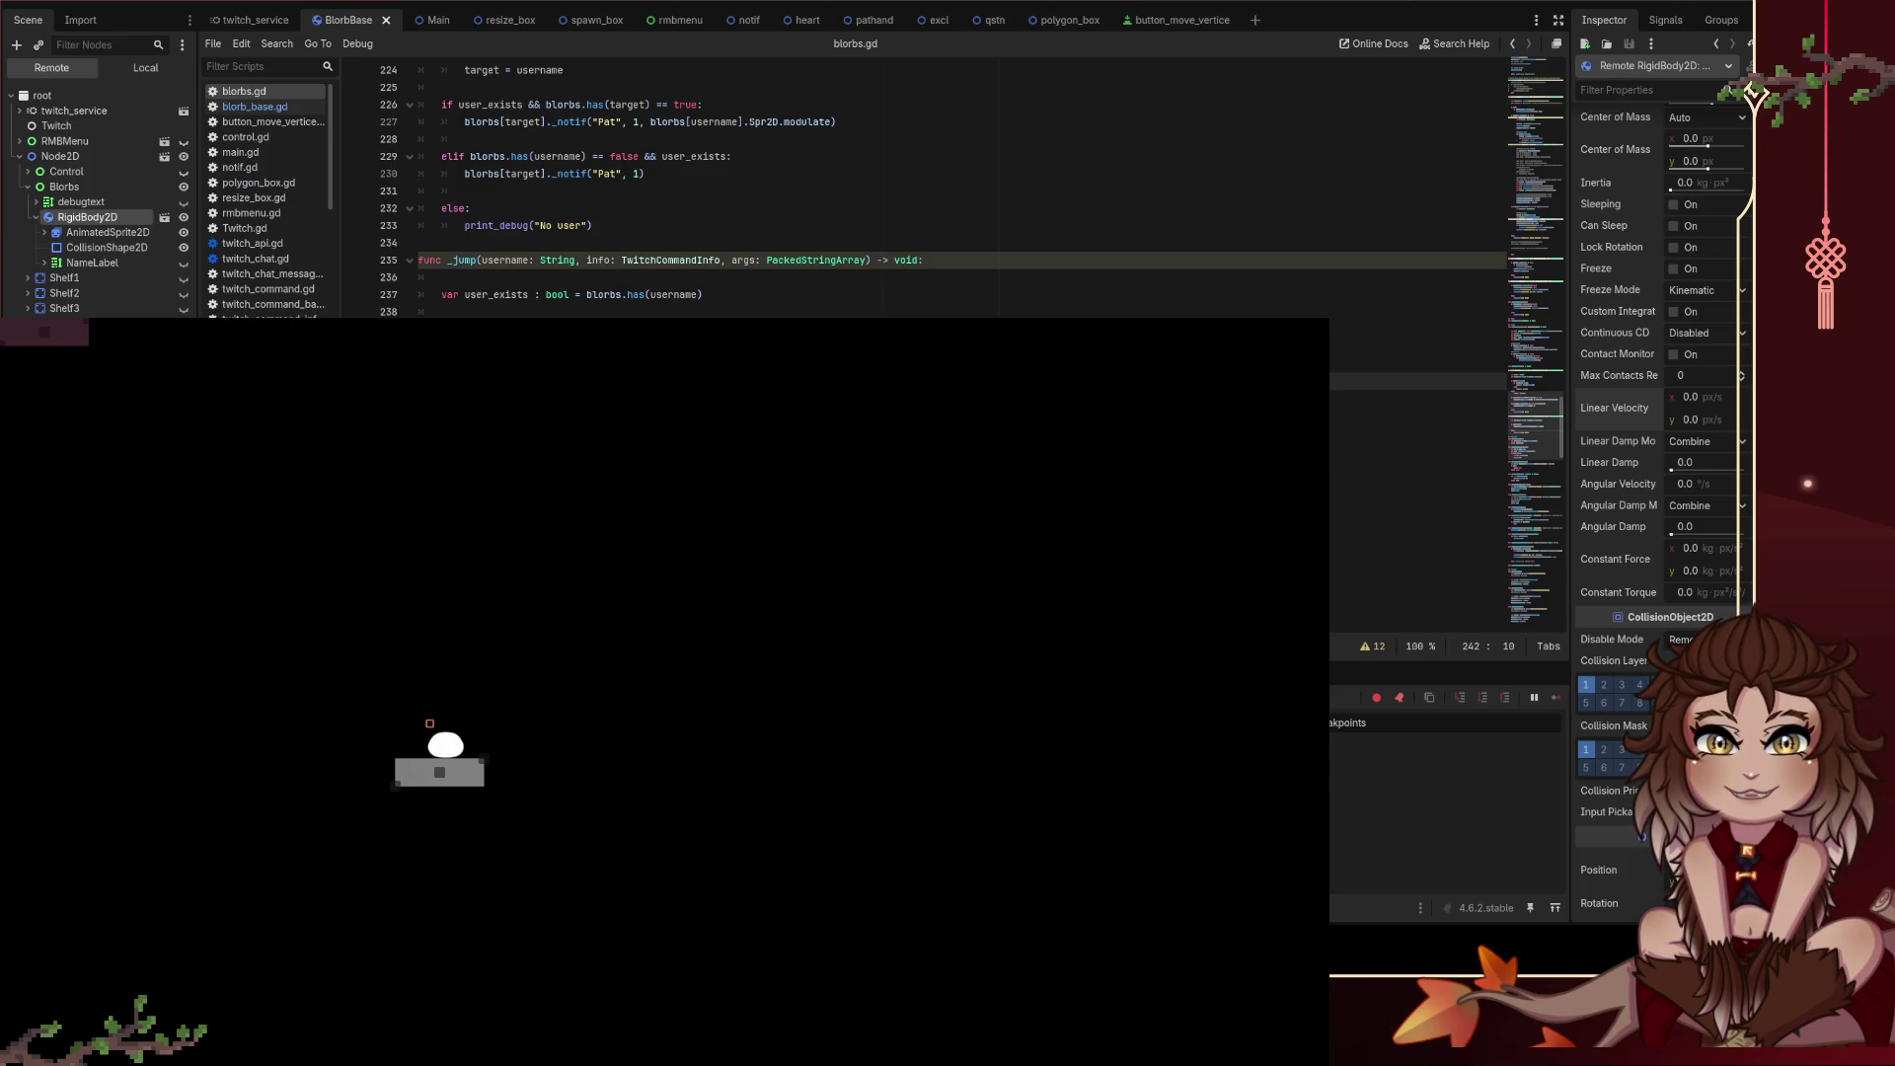
{"action": "right_click", "coordinate": [901, 444]}
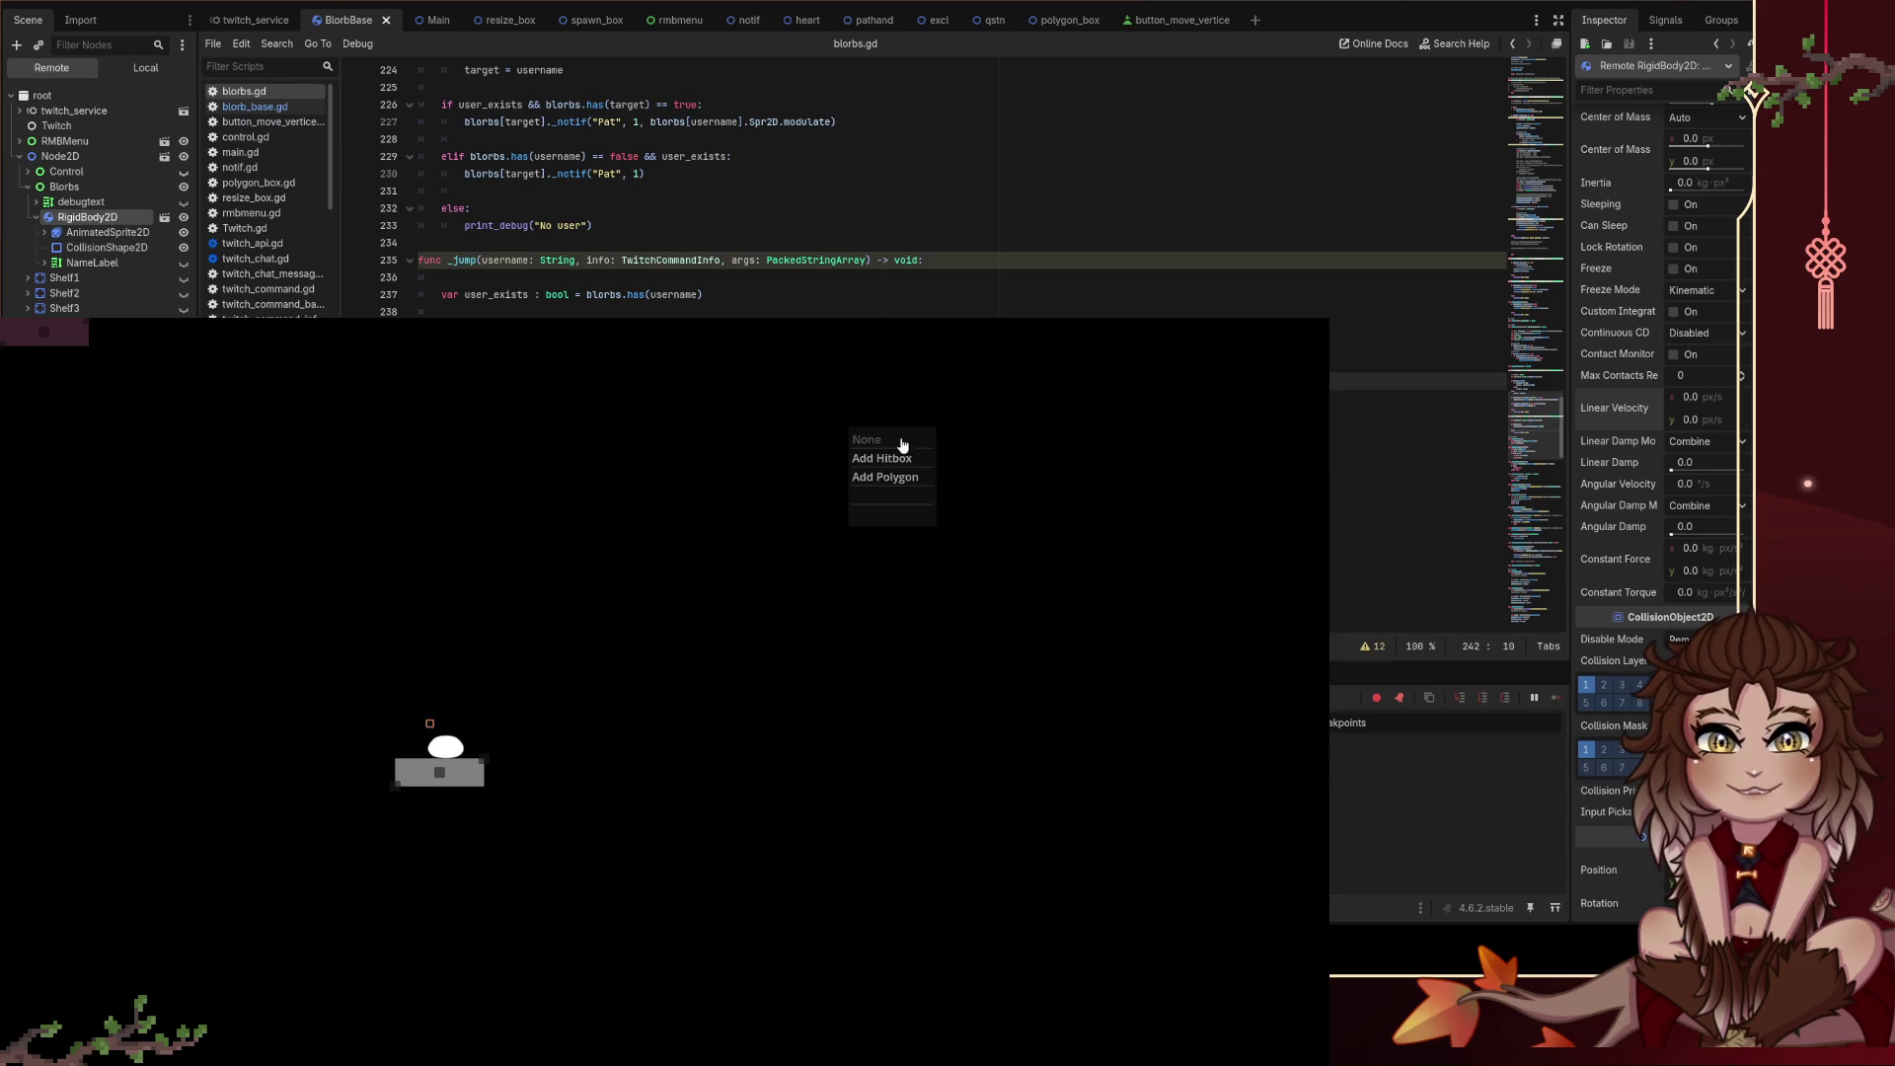
{"action": "left_click", "coordinate": [897, 478]}
{"action": "left_click", "coordinate": [726, 547]}
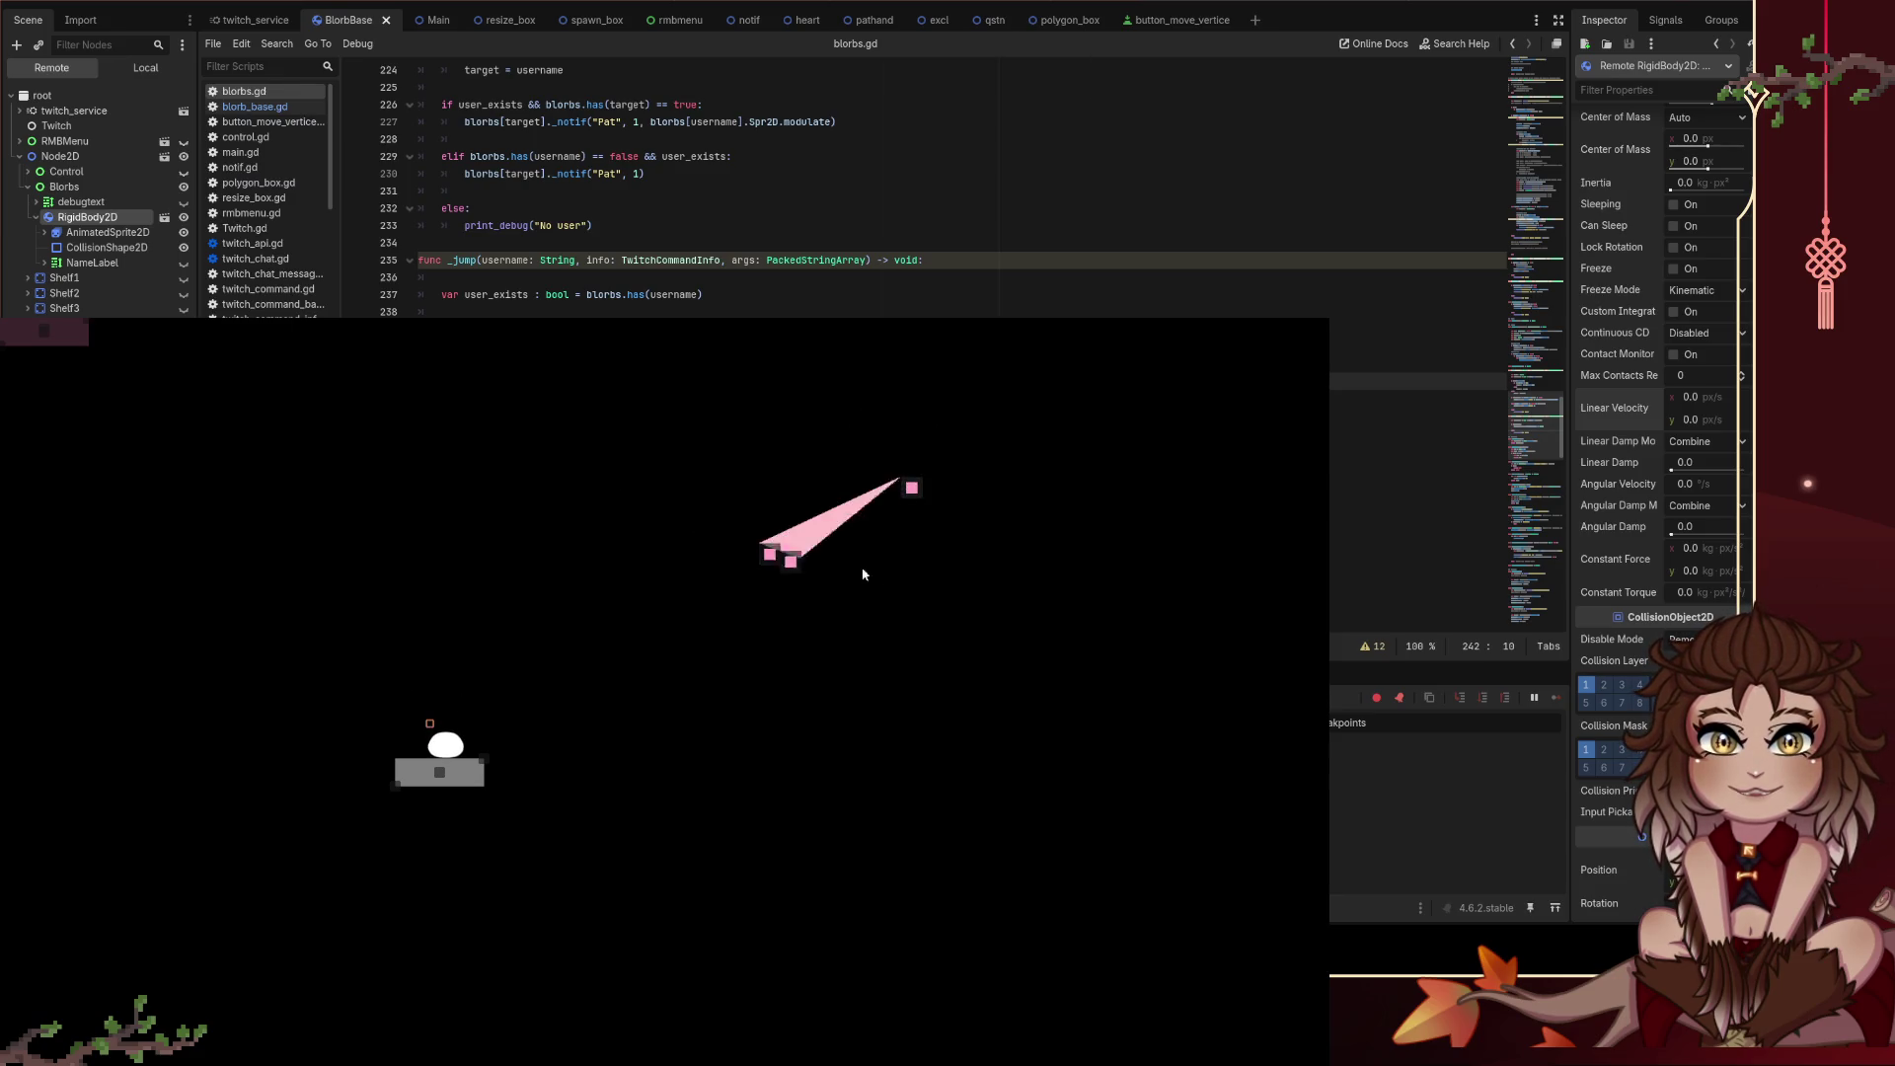
{"action": "left_click", "coordinate": [900, 582]}
{"action": "right_click", "coordinate": [900, 582]}
{"action": "left_click", "coordinate": [955, 645]}
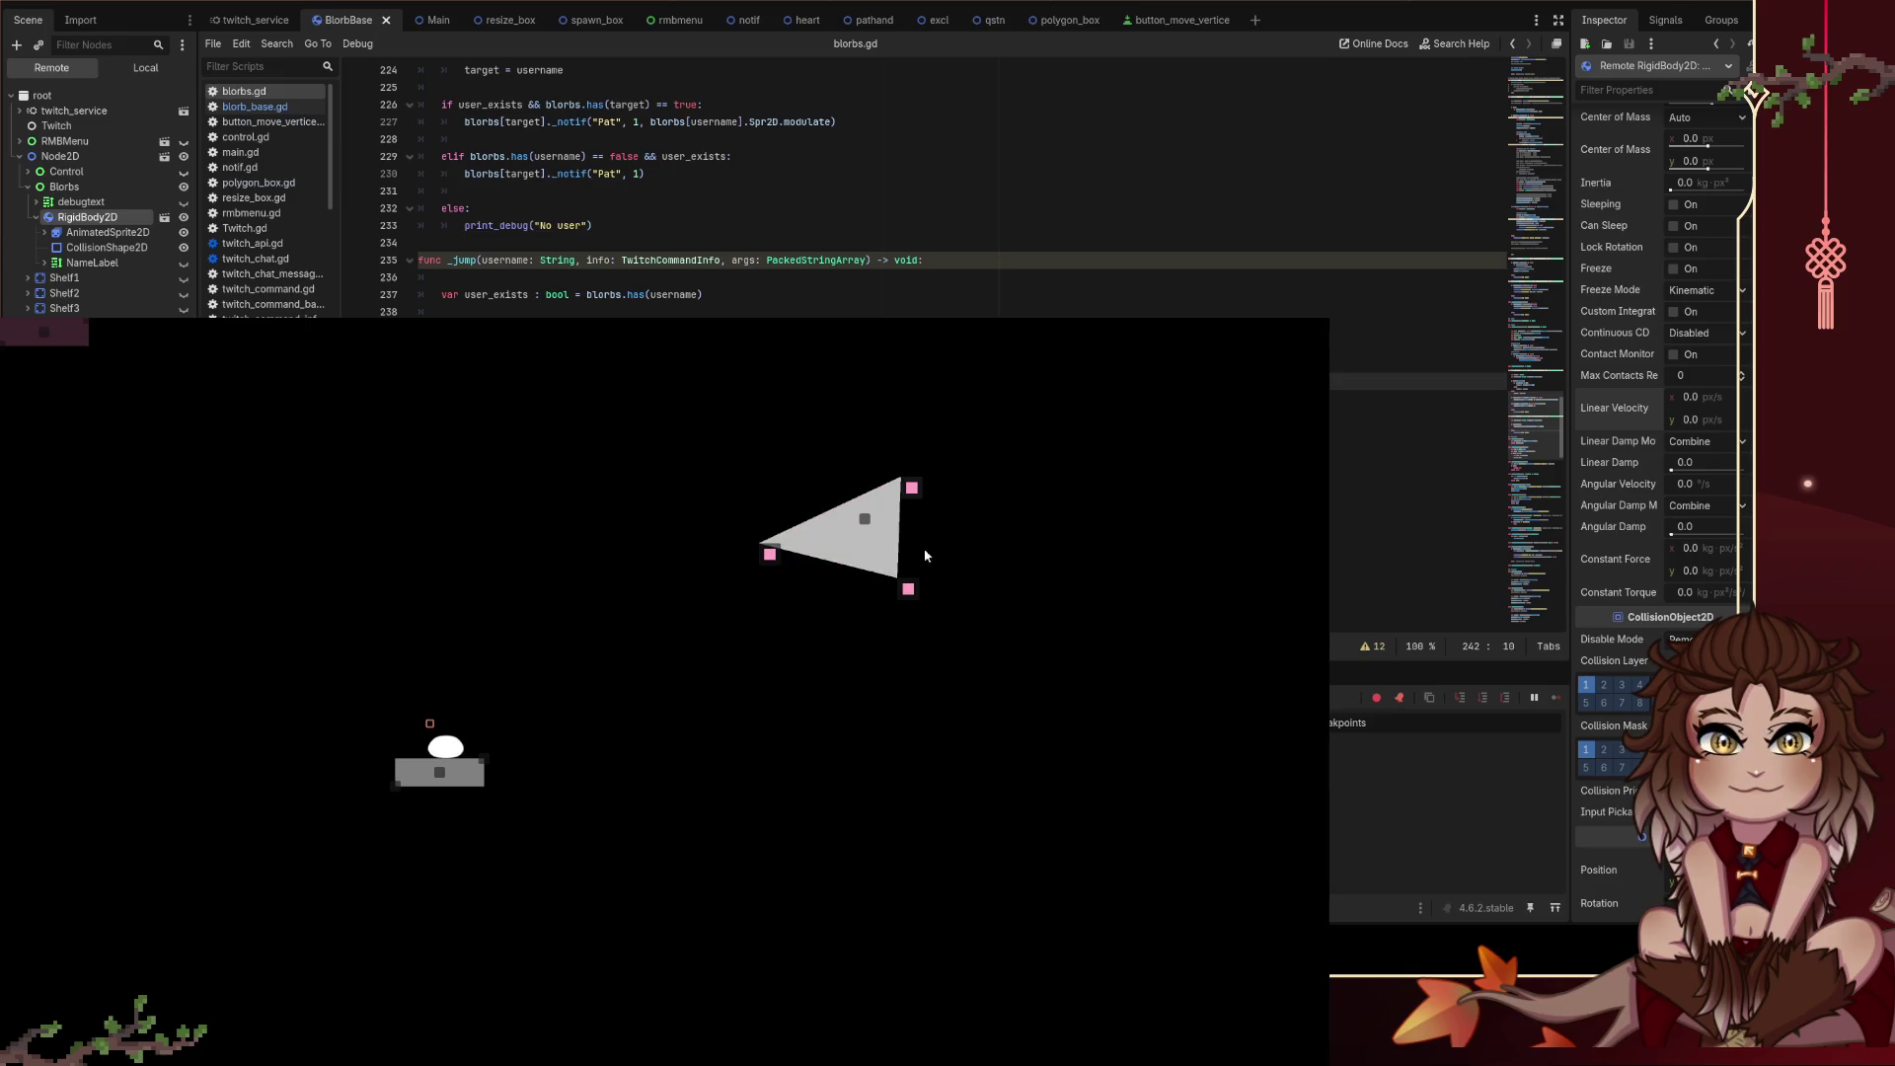
{"action": "mouse_move", "coordinate": [865, 518]}
{"action": "left_mouse_down"}
{"action": "mouse_move", "coordinate": [529, 797]}
{"action": "mouse_move", "coordinate": [564, 748]}
{"action": "left_mouse_up"}
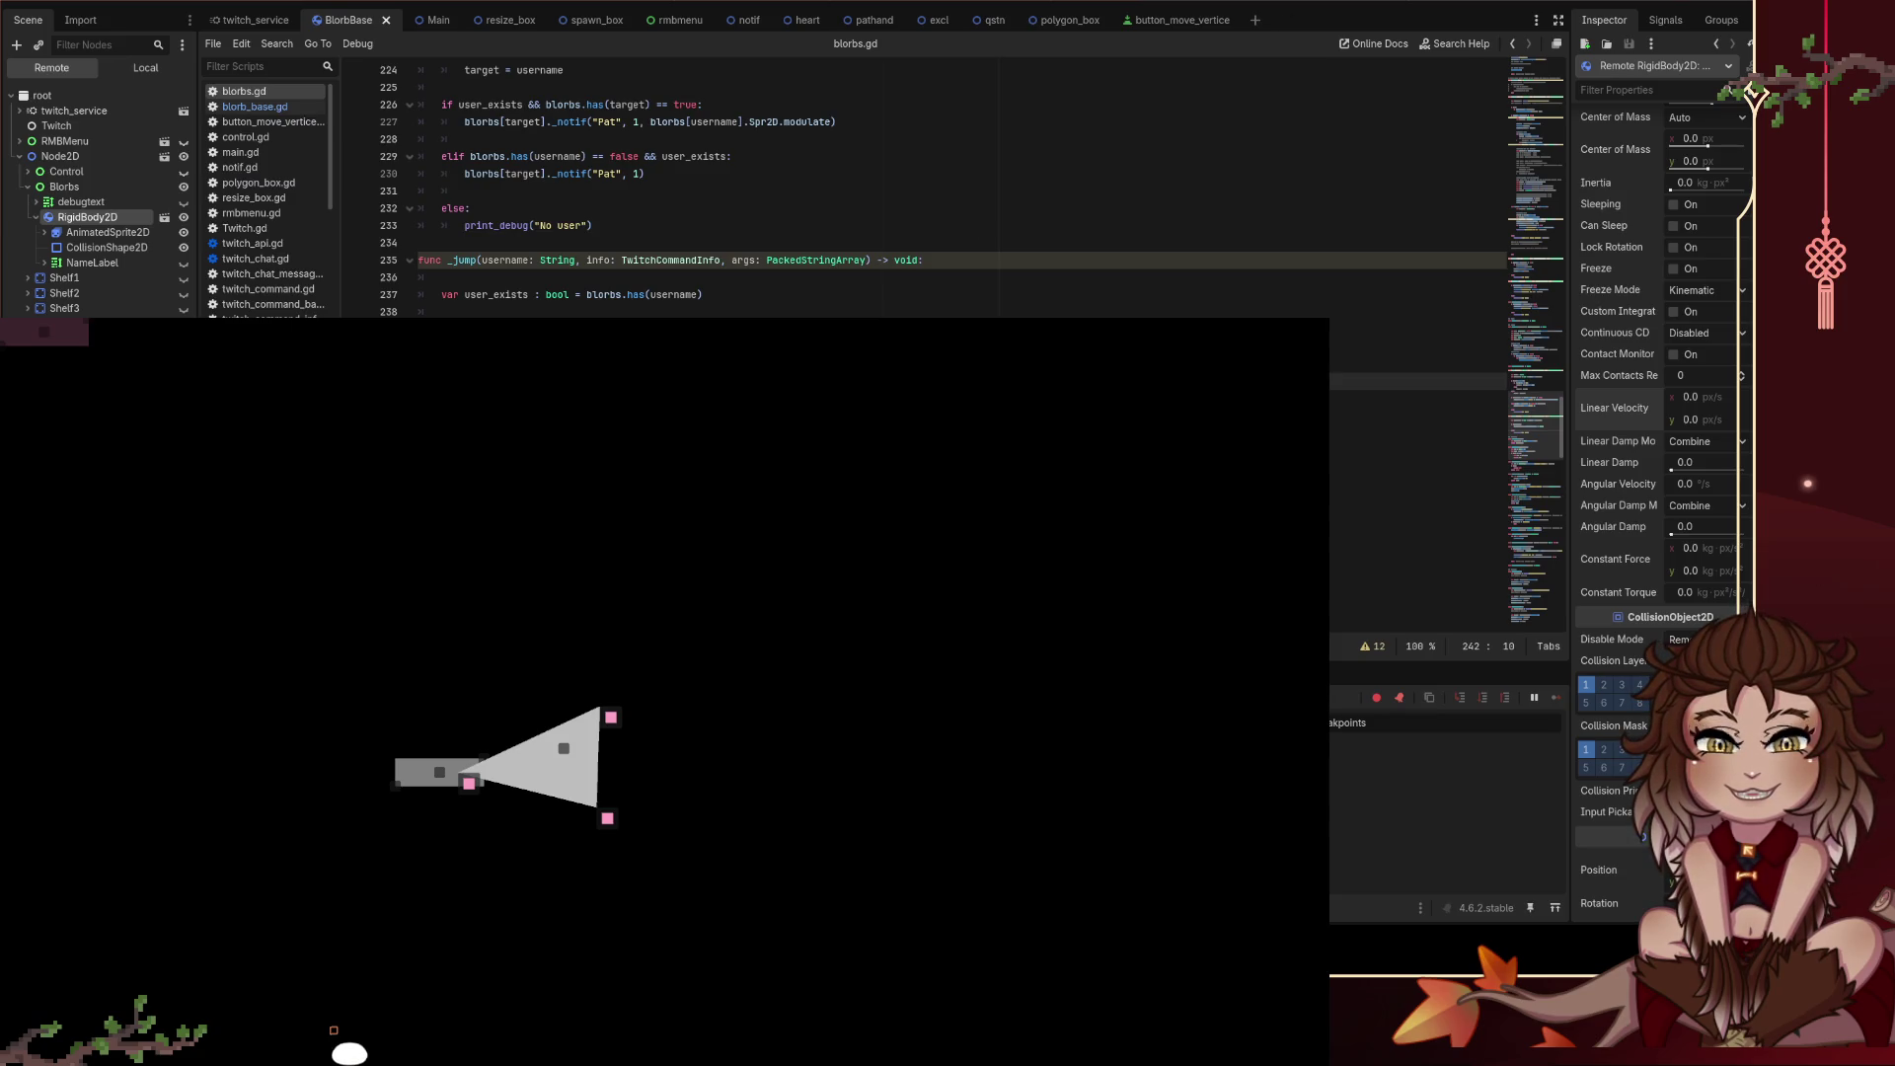
Step: Scroll up and back down through blorbs.gd to review the command functions
{"action": "left_click", "coordinate": [552, 329]}
{"action": "scroll", "coordinate": [472, 288], "scroll_direction": "up", "scroll_amount": 15}
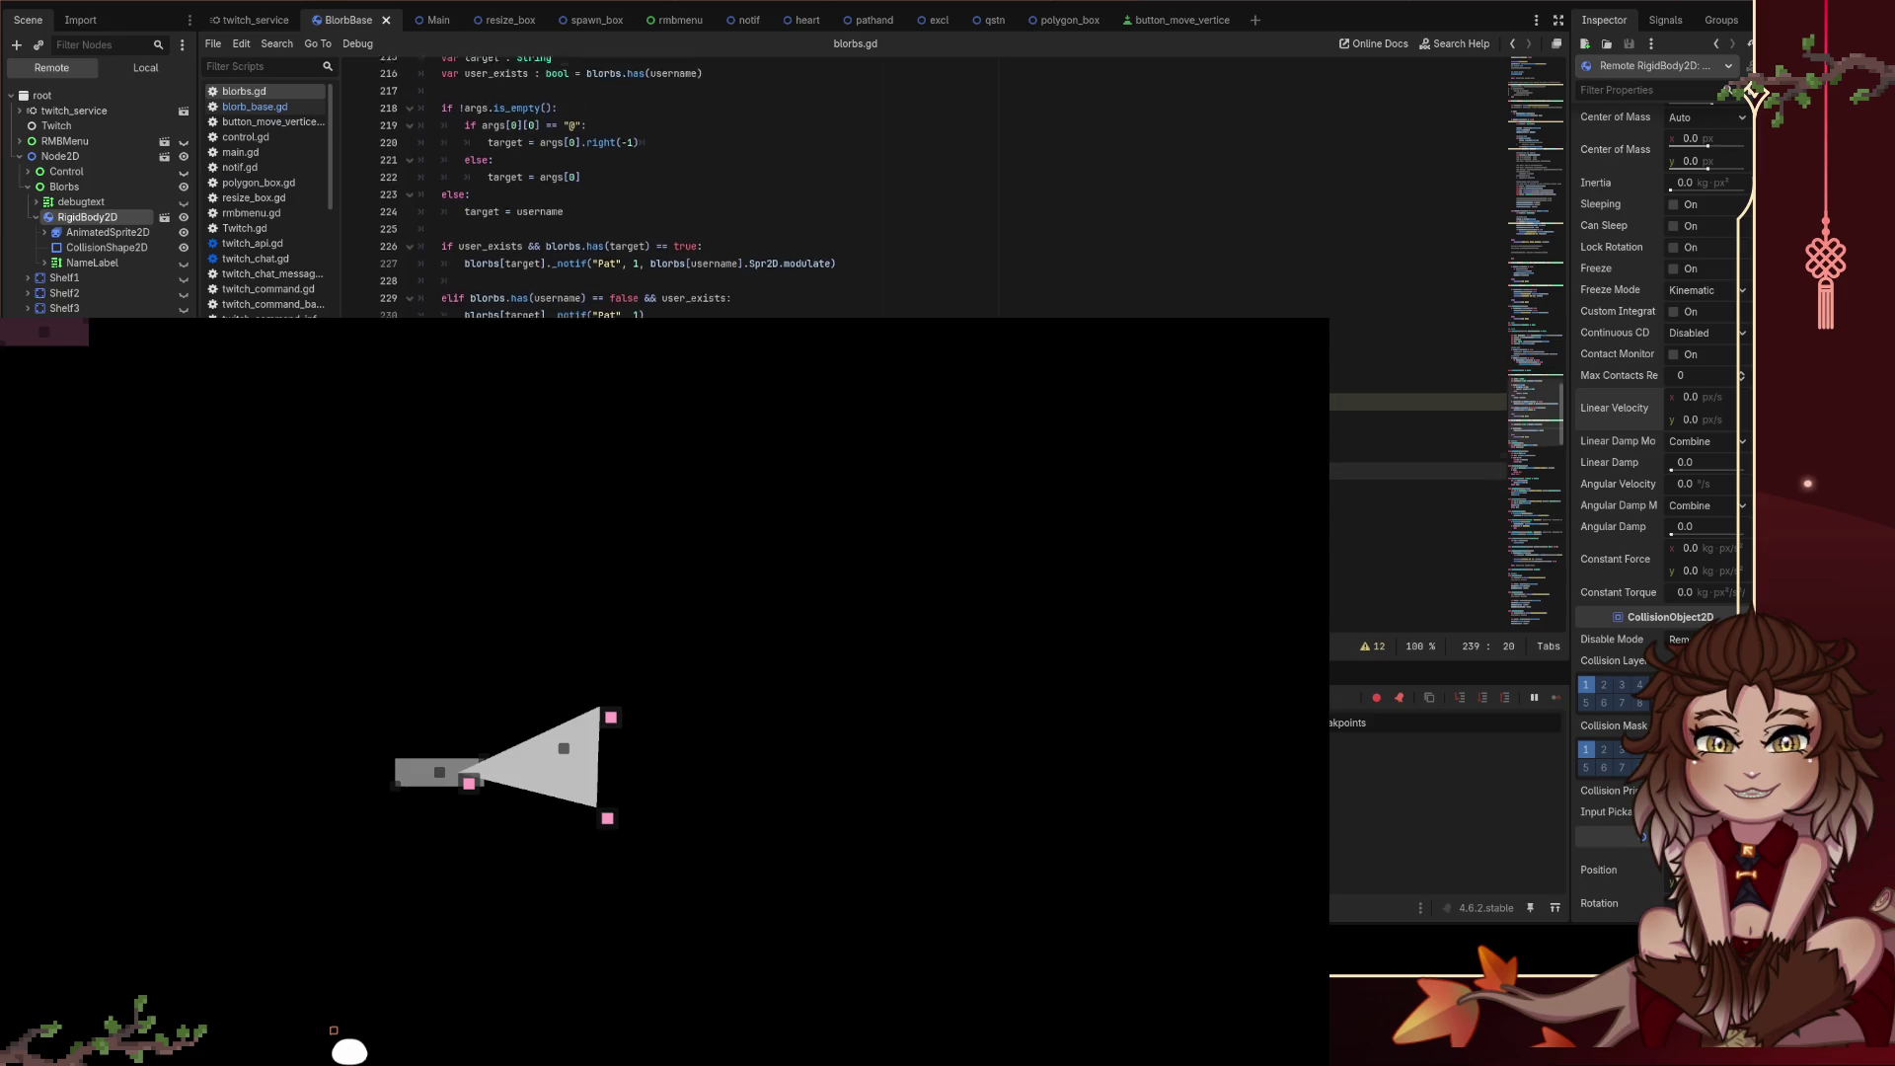
{"action": "scroll", "coordinate": [472, 289], "scroll_direction": "up", "scroll_amount": 14}
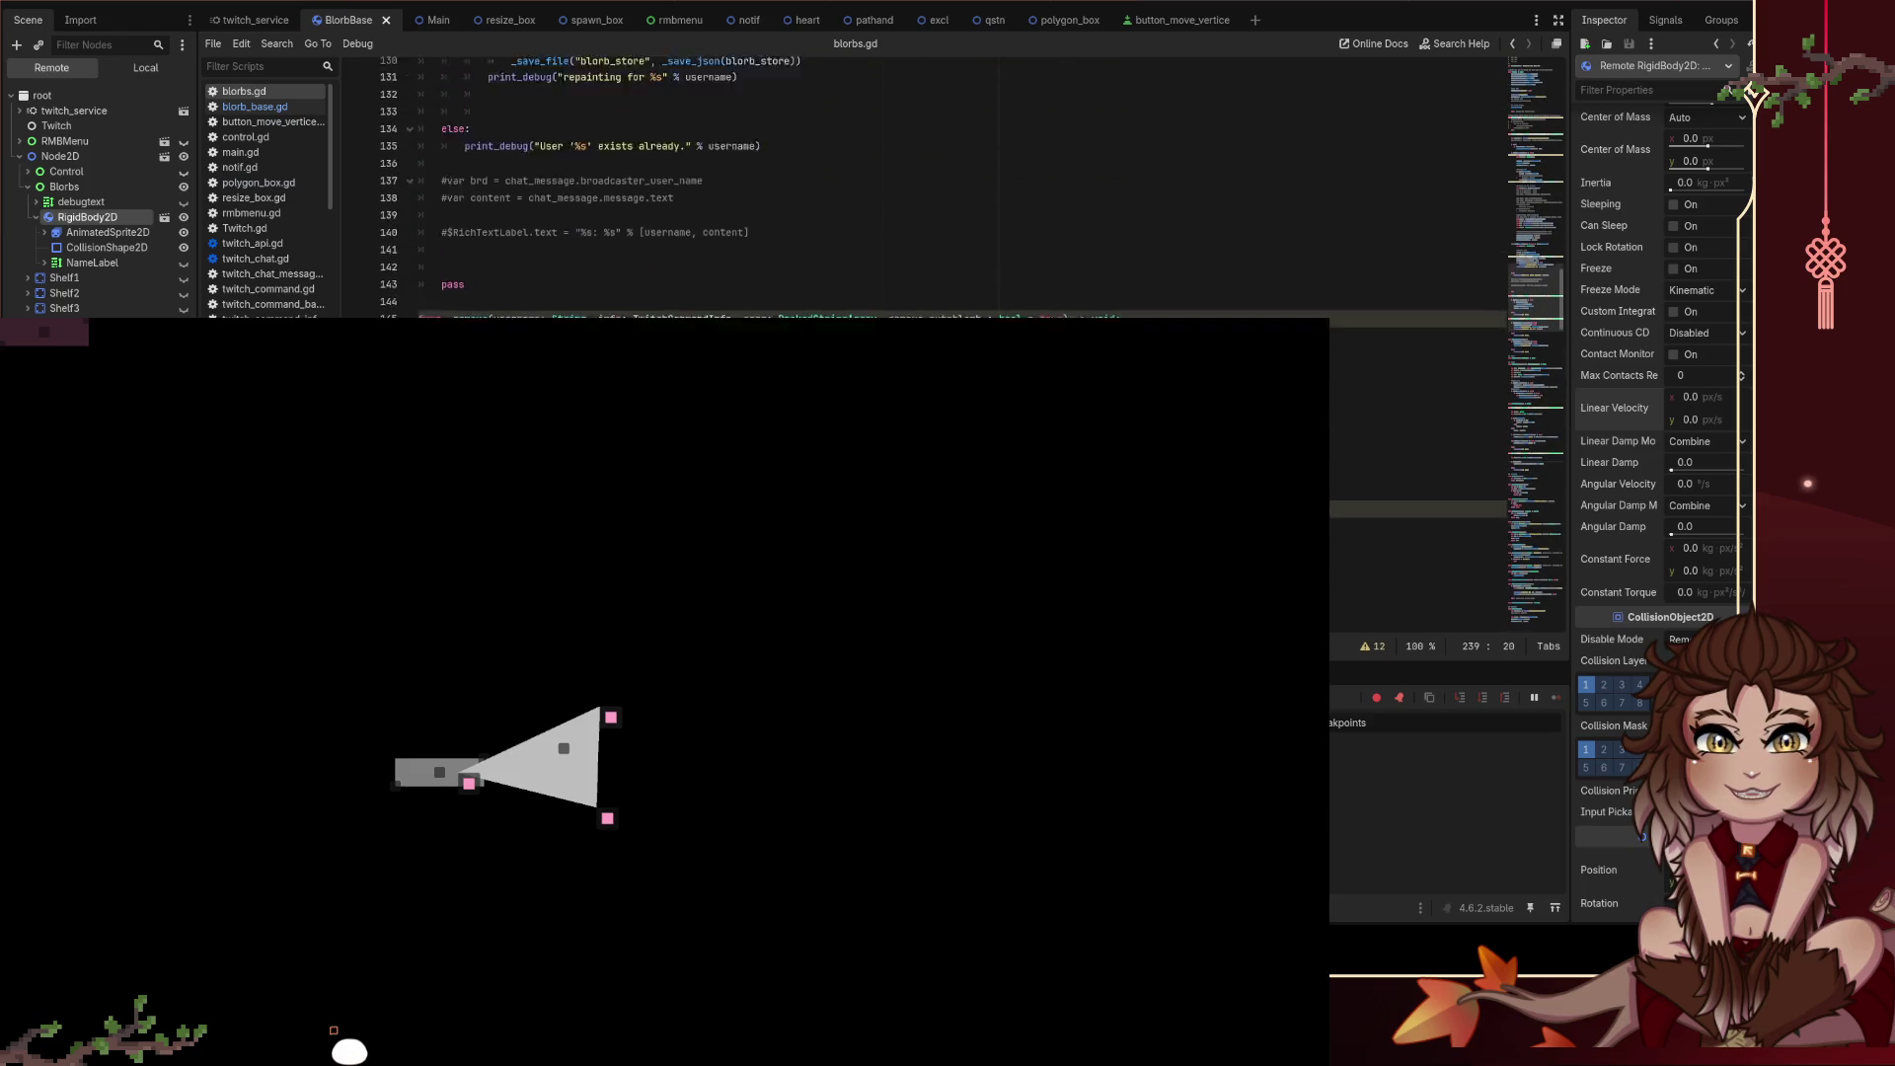
{"action": "scroll", "coordinate": [473, 288], "scroll_direction": "up", "scroll_amount": 17}
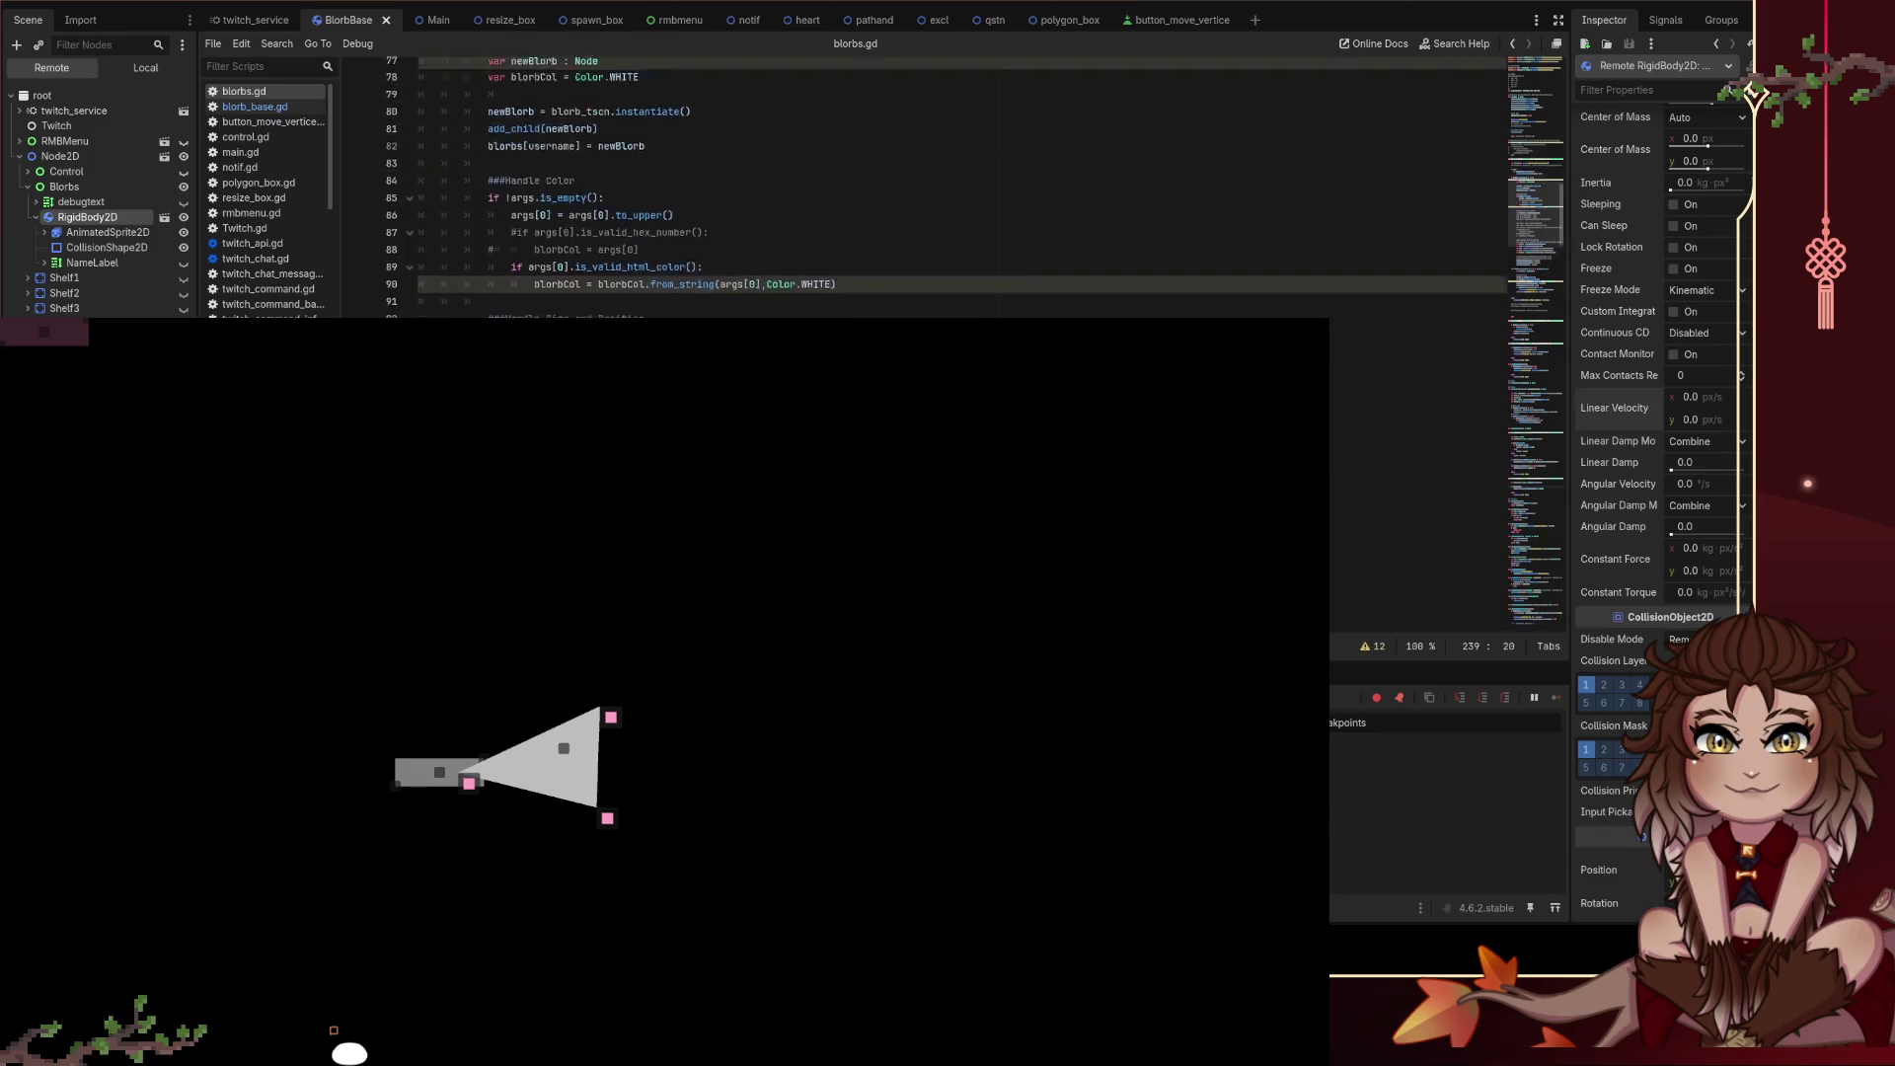
{"action": "scroll", "coordinate": [1492, 432], "scroll_direction": "up", "scroll_amount": 10}
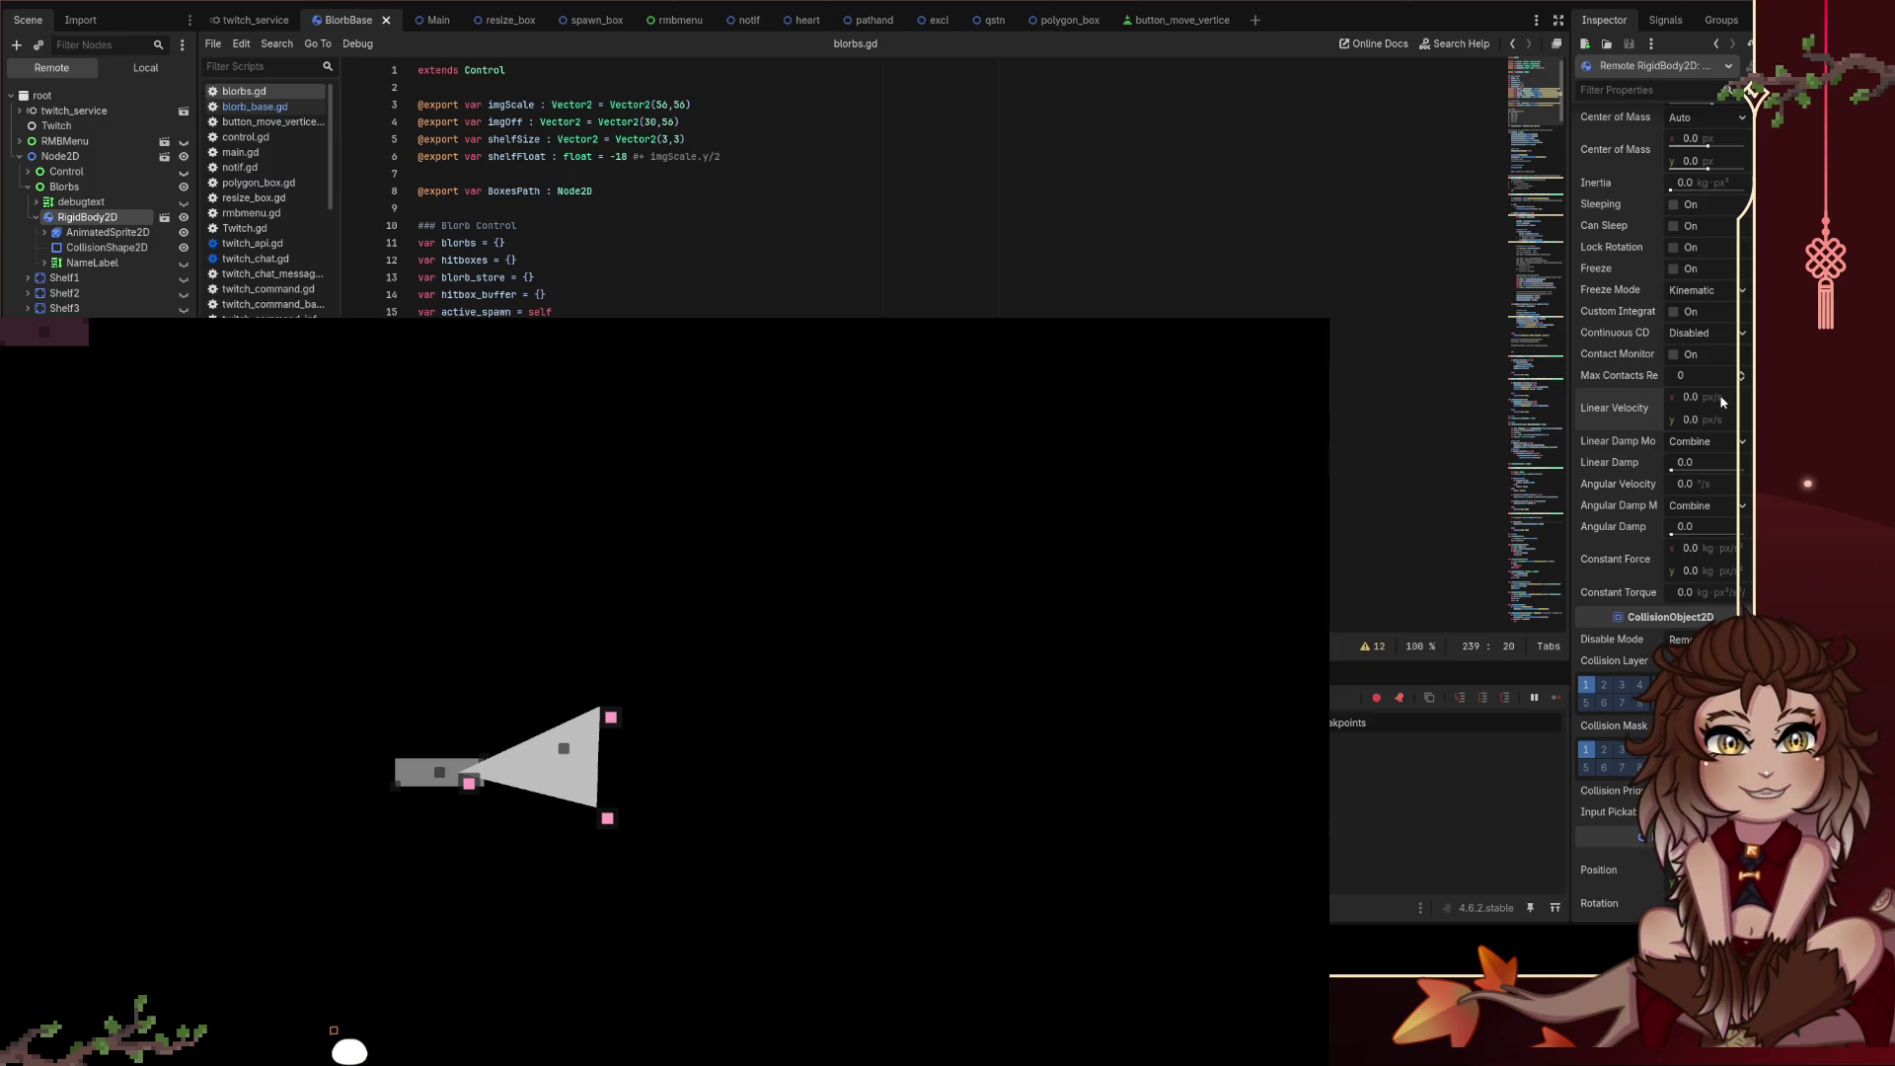
{"action": "left_click", "coordinate": [1358, 488]}
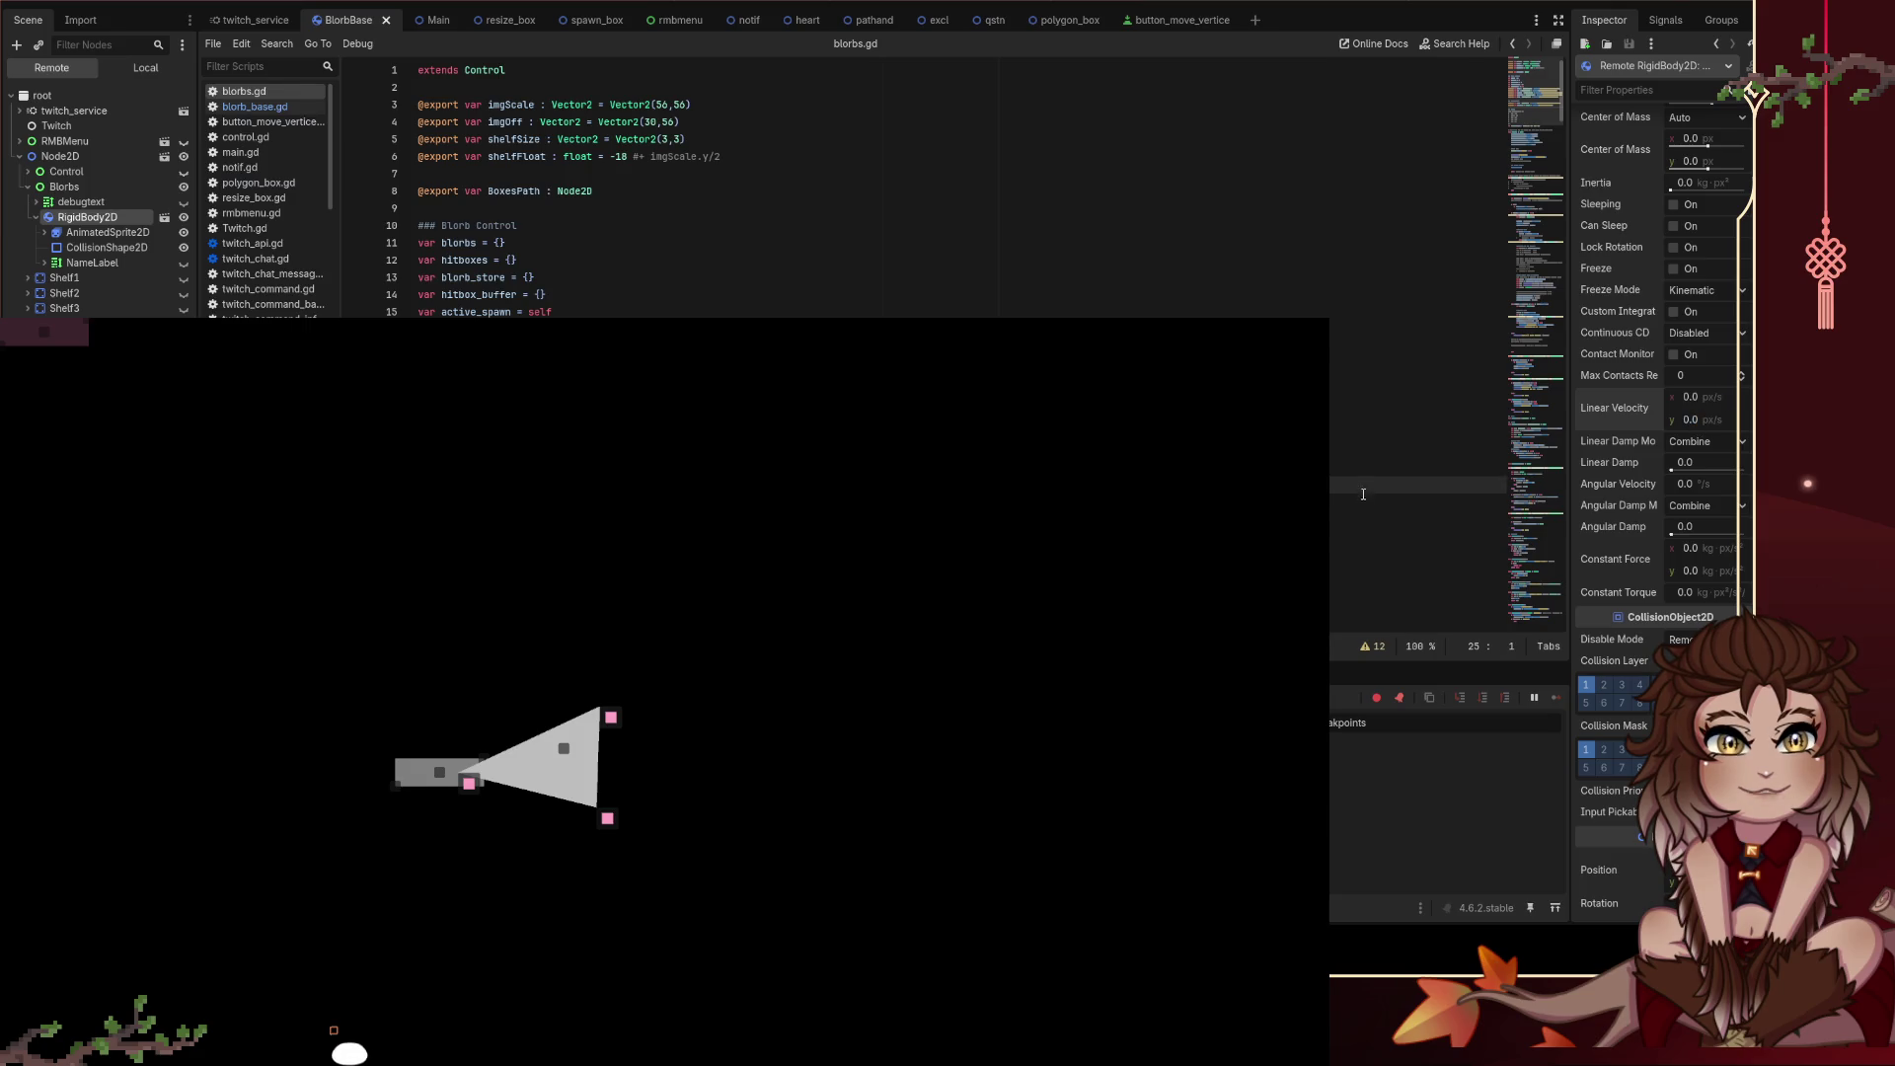
{"action": "scroll", "coordinate": [1358, 488], "scroll_direction": "down", "scroll_amount": 1}
{"action": "scroll", "coordinate": [1358, 488], "scroll_direction": "down", "scroll_amount": 20}
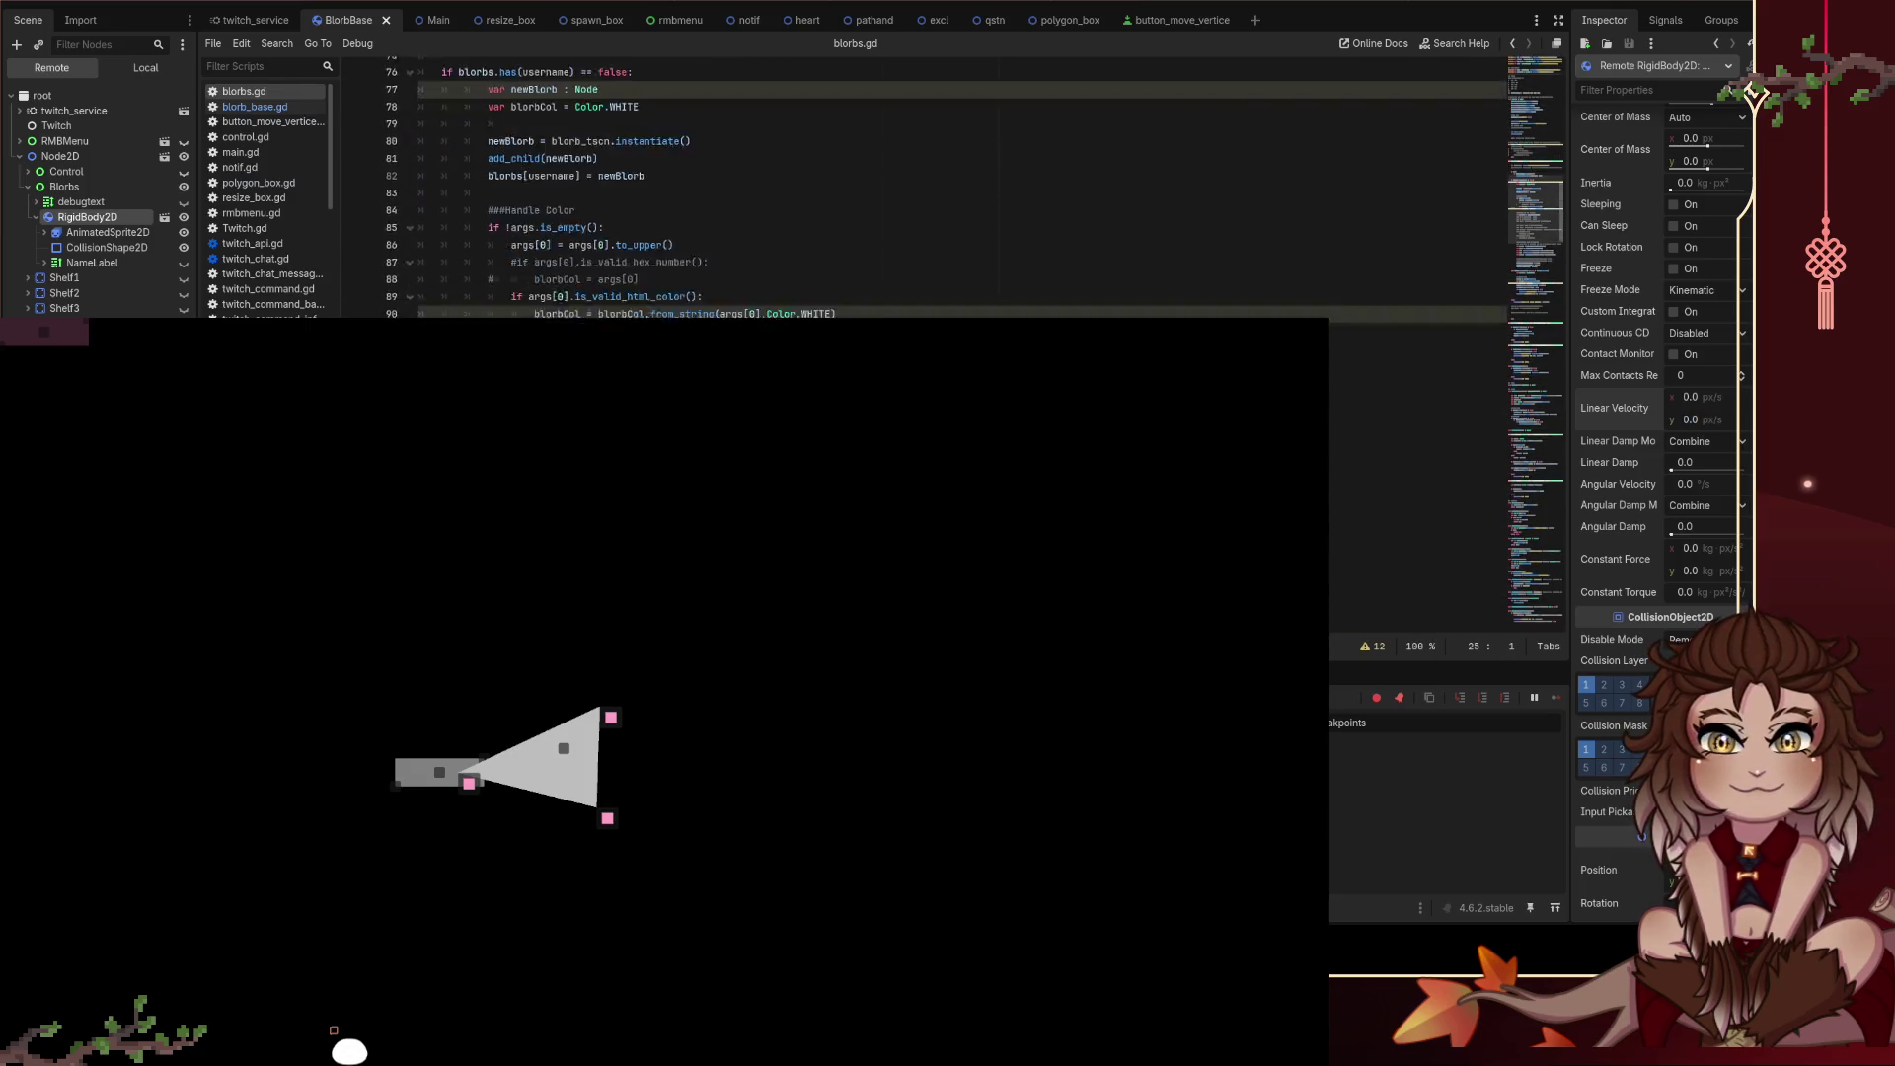
{"action": "scroll", "coordinate": [843, 307], "scroll_direction": "down", "scroll_amount": 20}
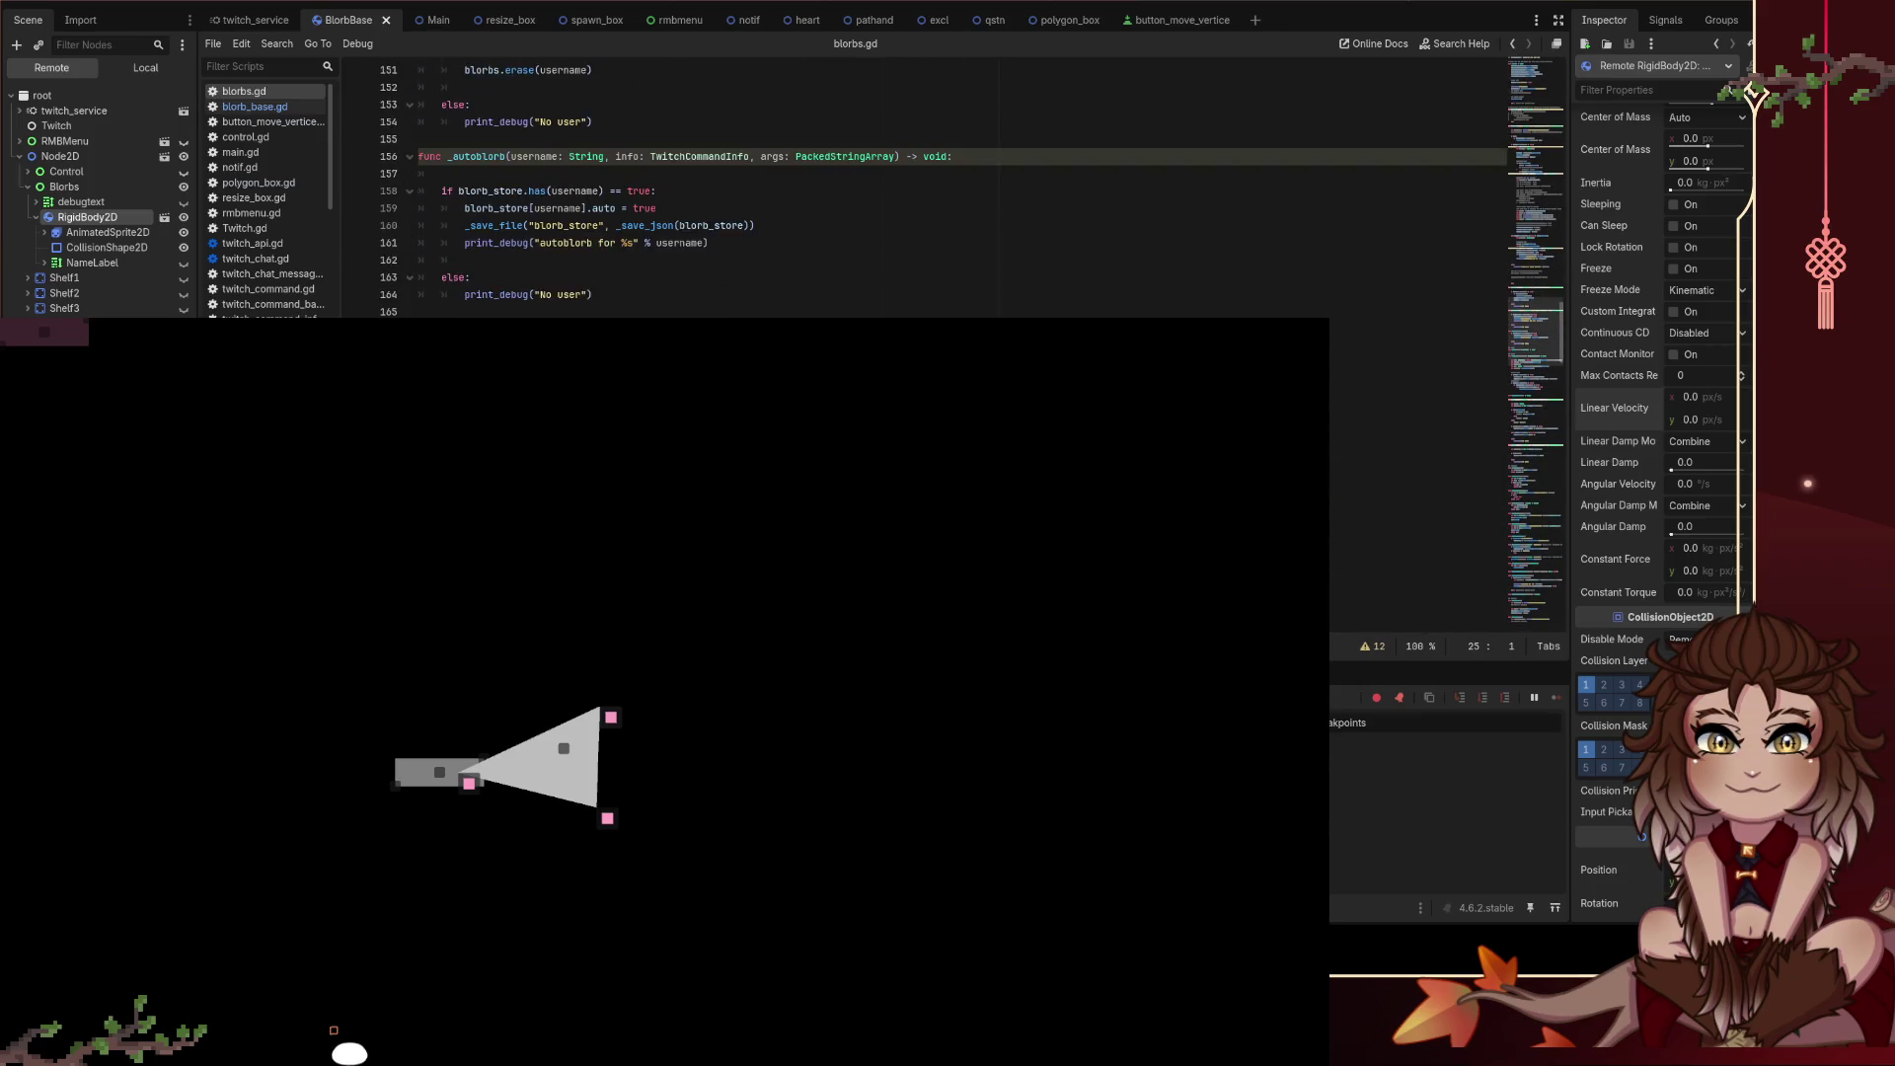
{"action": "scroll", "coordinate": [842, 307], "scroll_direction": "down", "scroll_amount": 20}
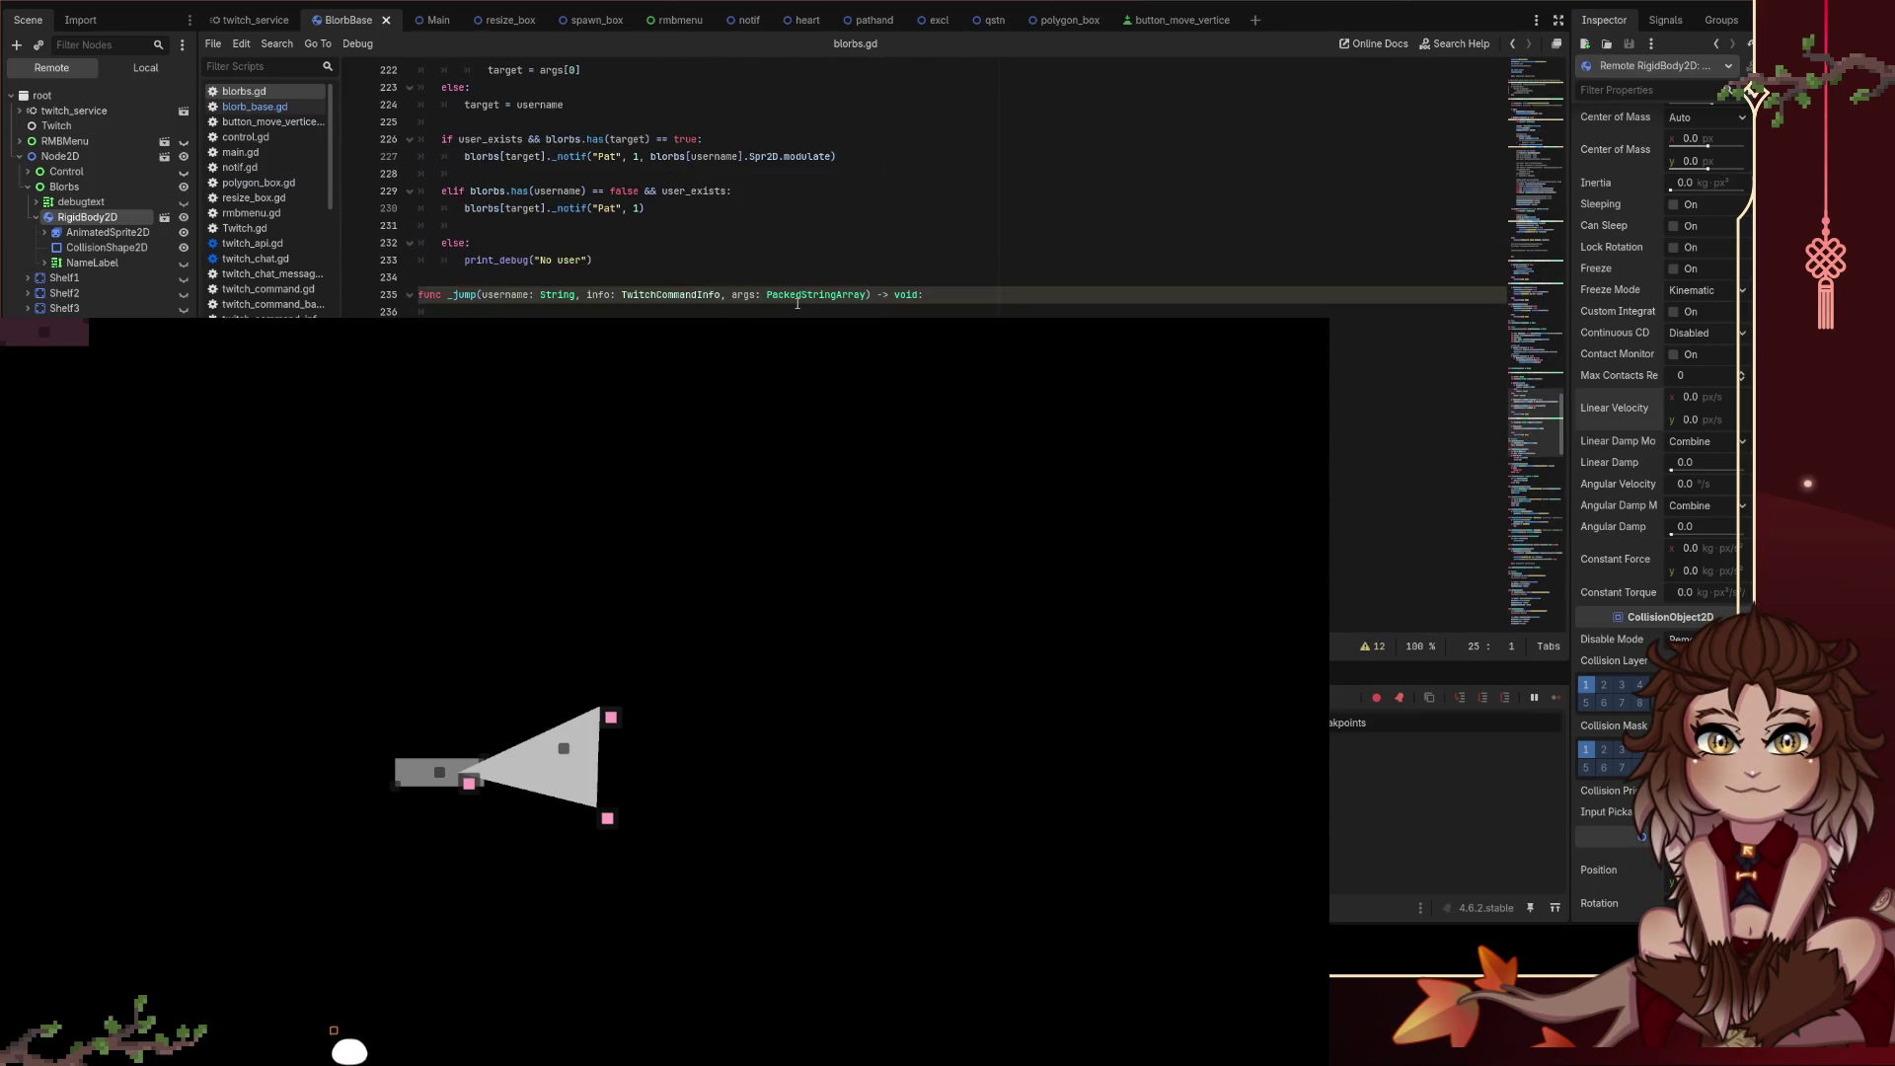
{"action": "scroll", "coordinate": [797, 303], "scroll_direction": "down", "scroll_amount": 7}
Step: Search blorbs.gd for _jump and step through matches to the _jump function
{"action": "left_click", "coordinate": [797, 305]}
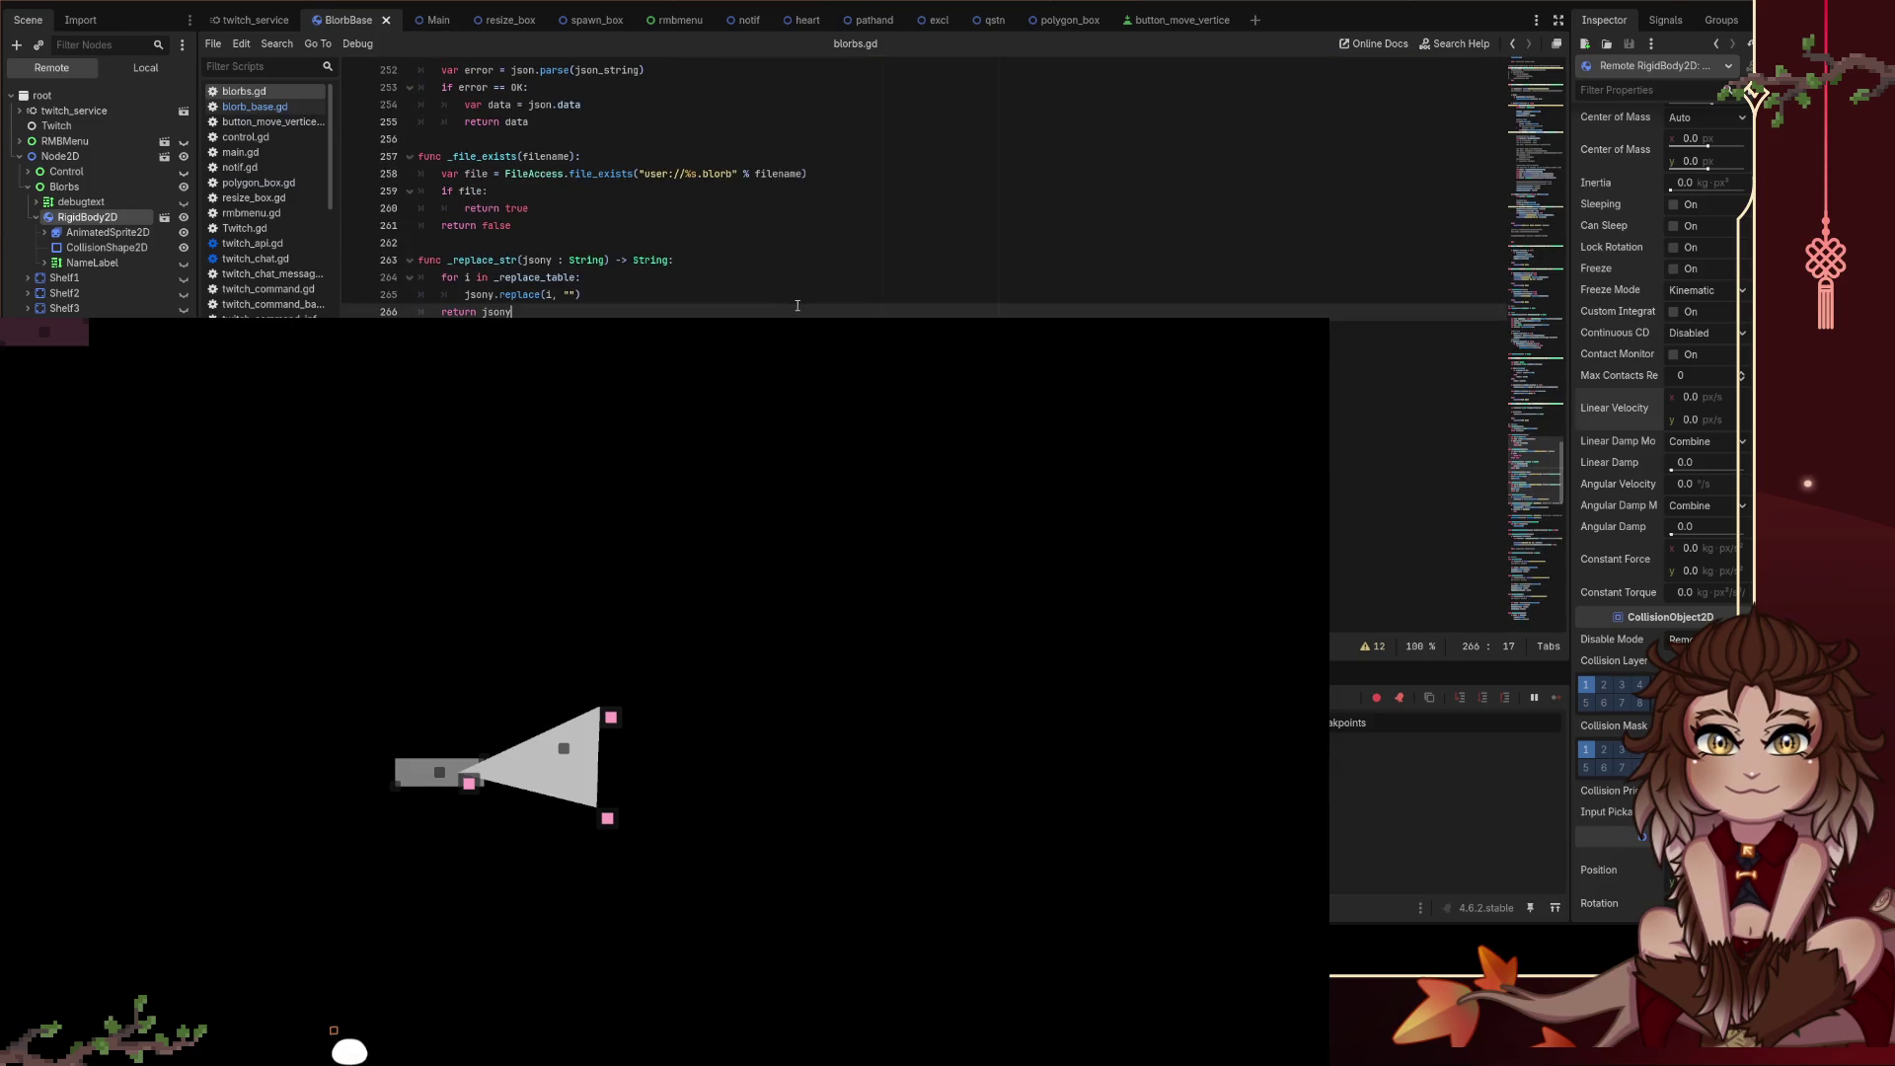
{"action": "key", "text": "ctrl+f"}
{"action": "key", "text": "Return"}
{"action": "key", "text": "Return"}
{"action": "key", "text": "Return"}
{"action": "key", "text": "Return"}
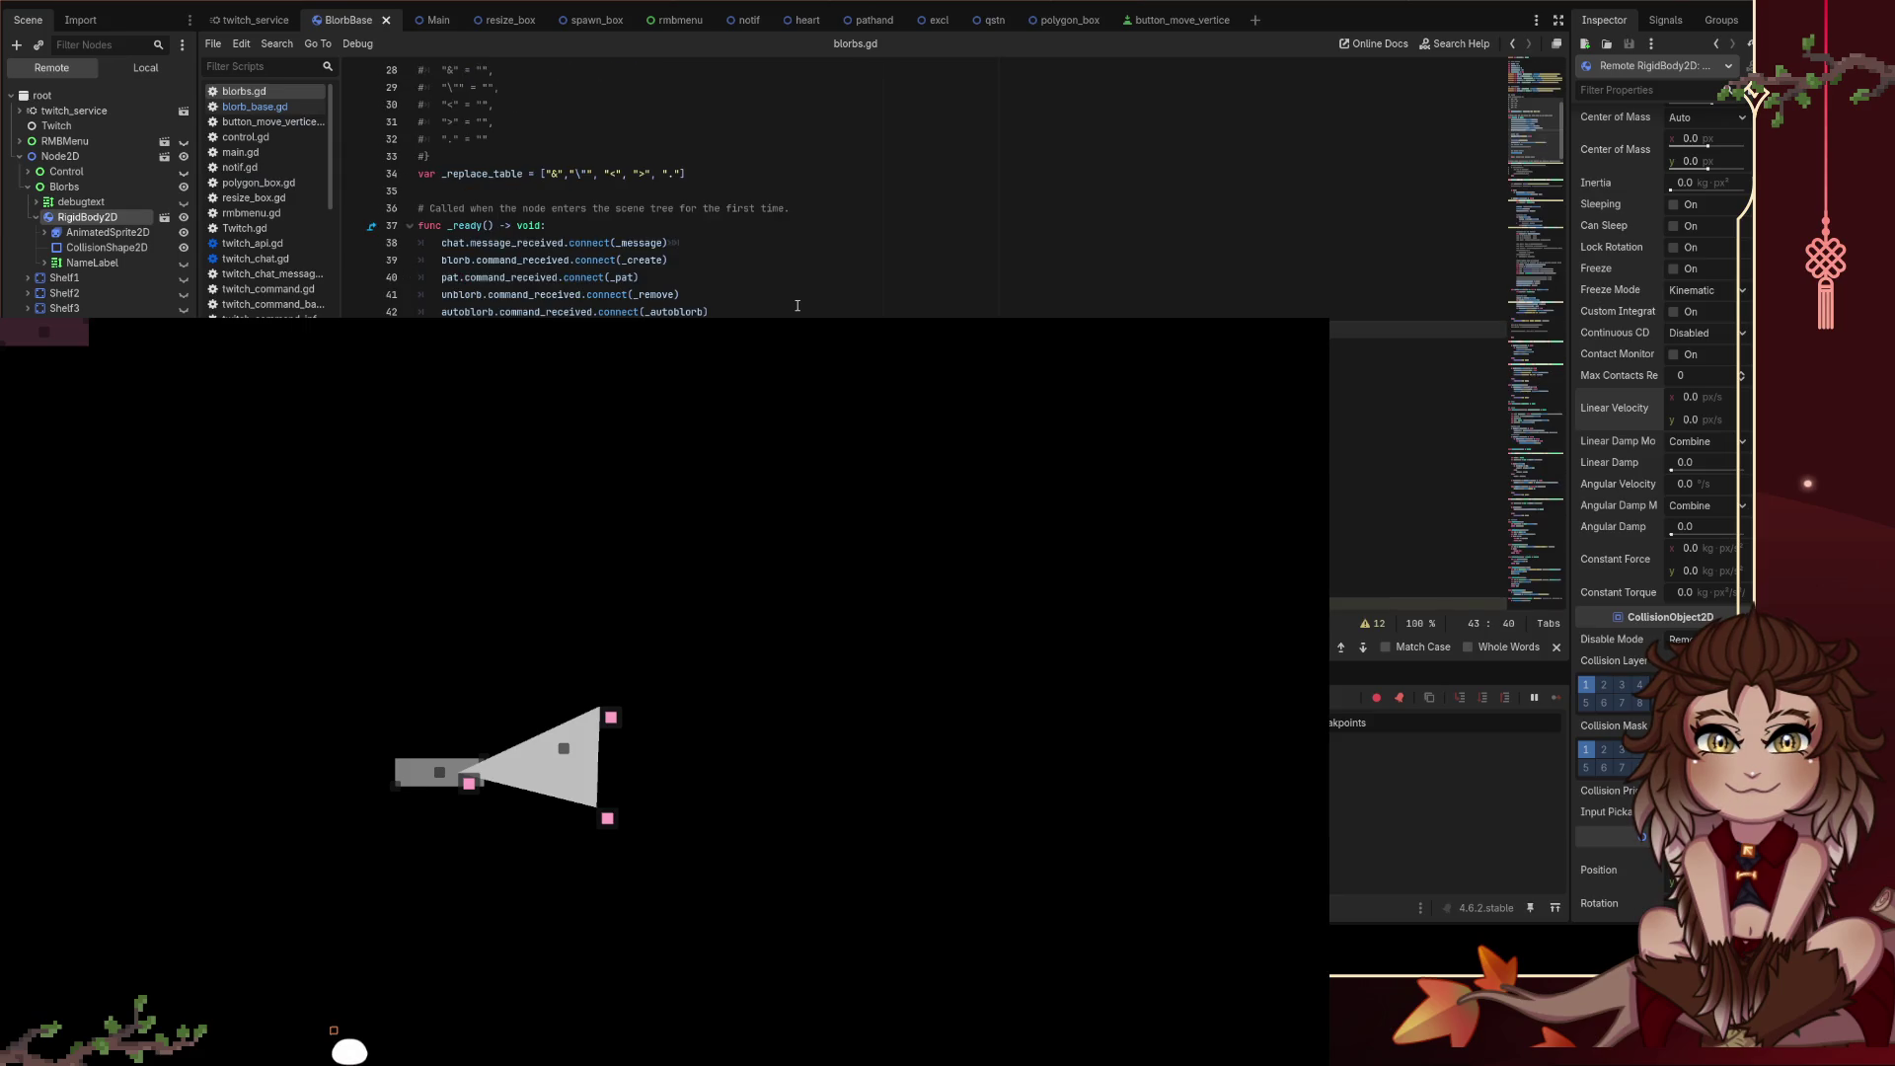
{"action": "key", "text": "Return"}
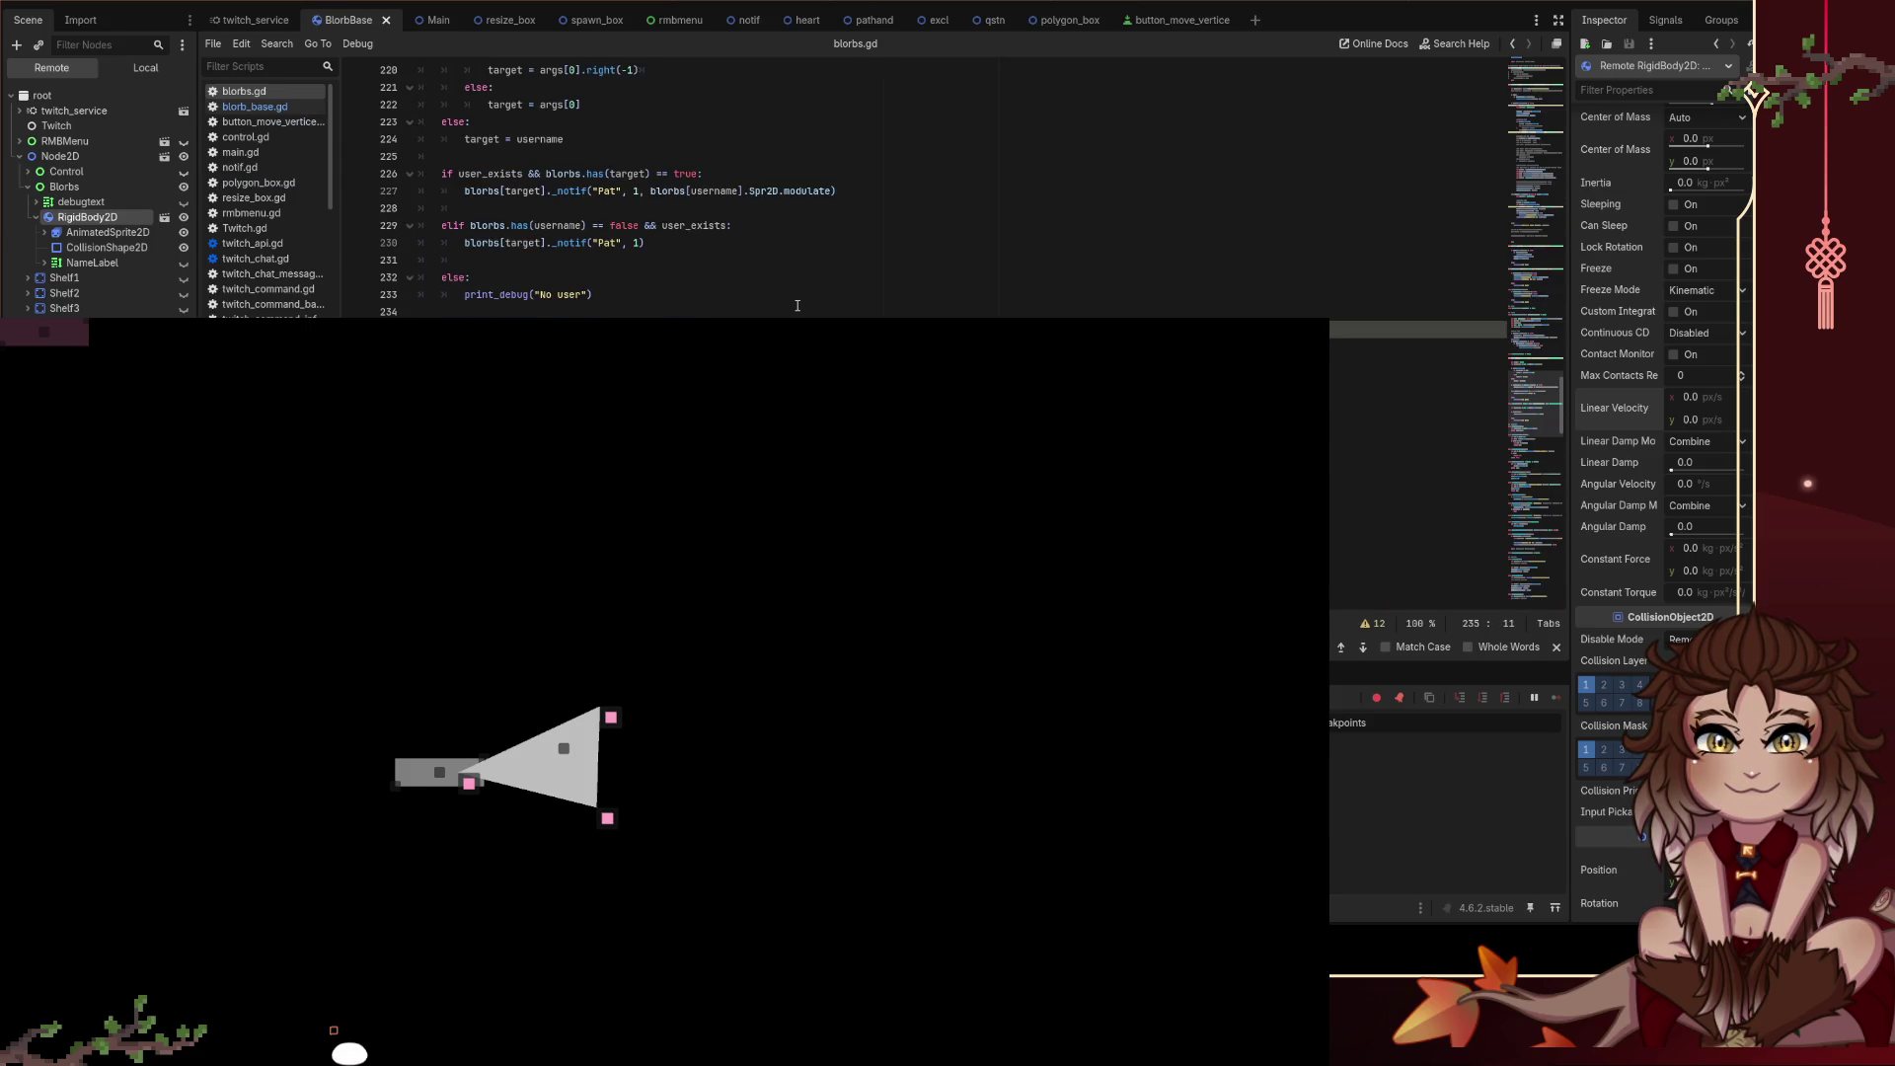
{"action": "key", "text": "Return"}
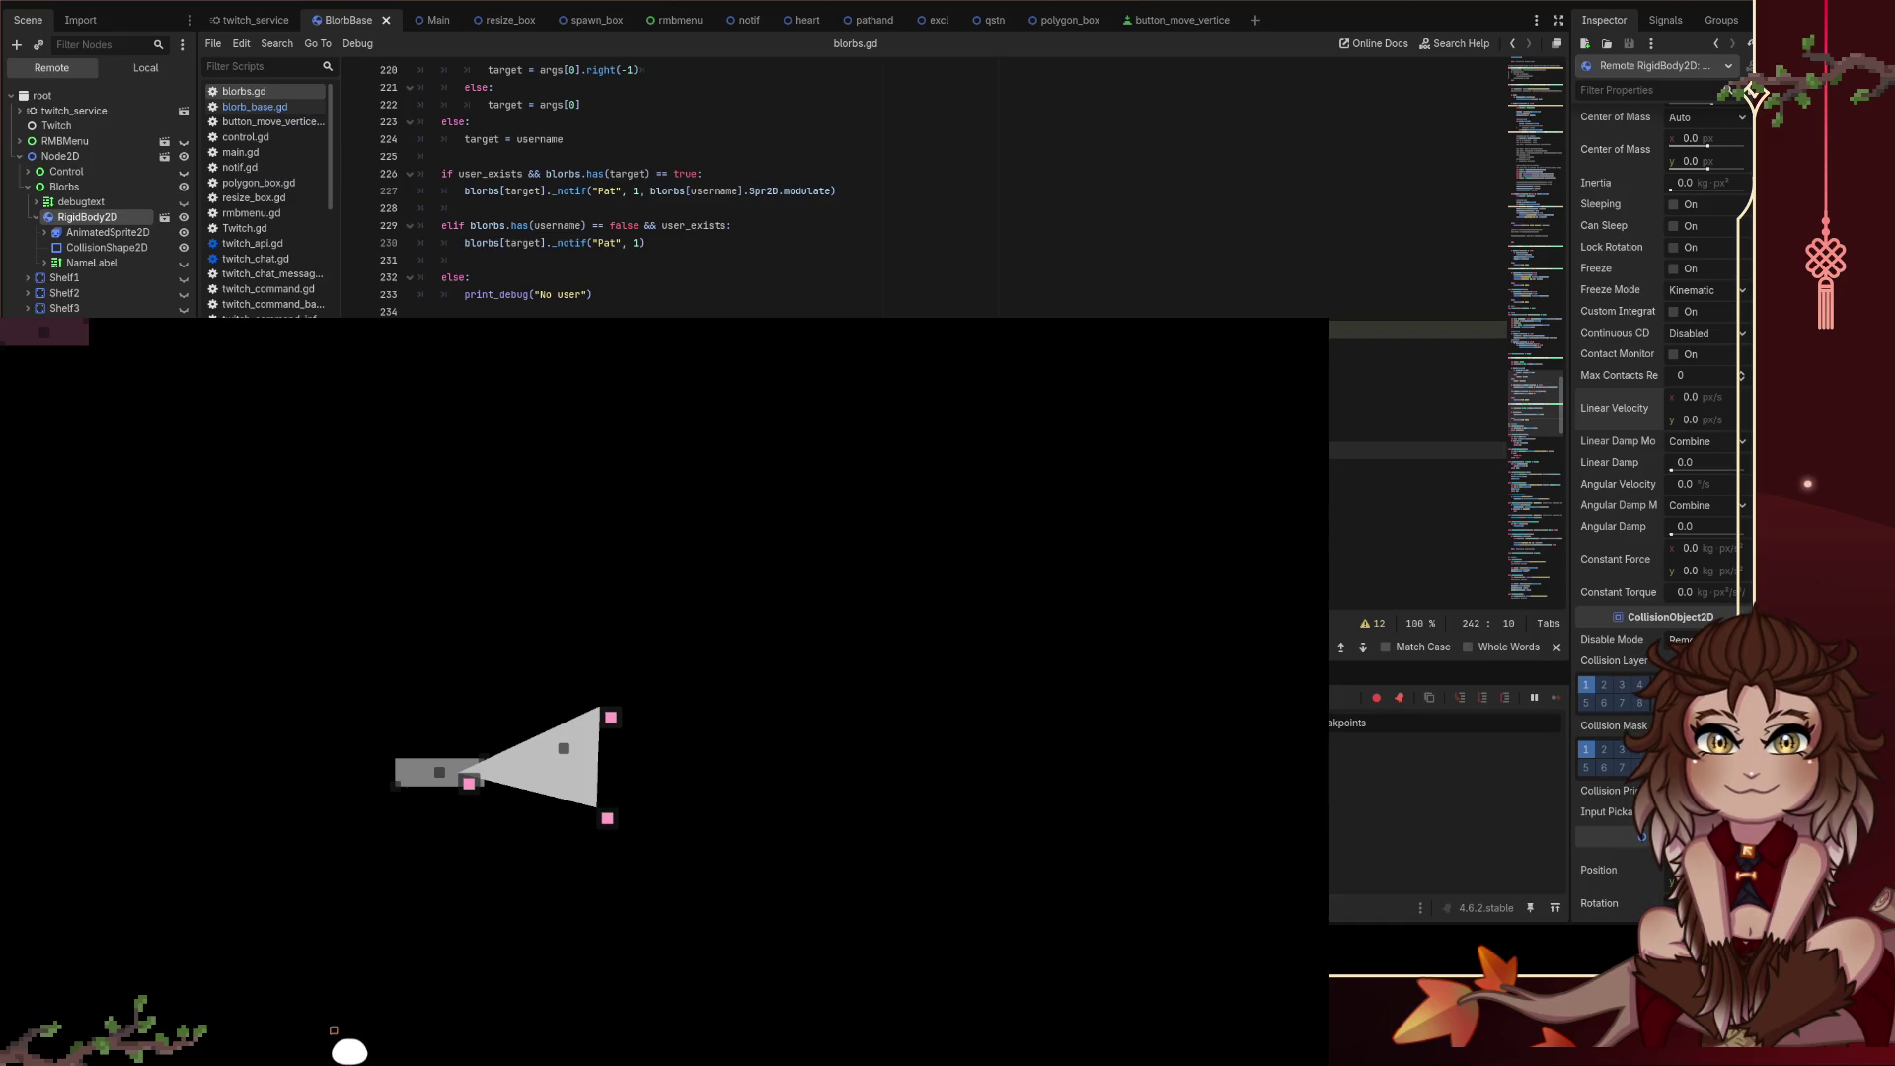
Step: Inspect lines 238–241 of _jump and lift the white blob beside the triangle
{"action": "key", "text": "shift+Return"}
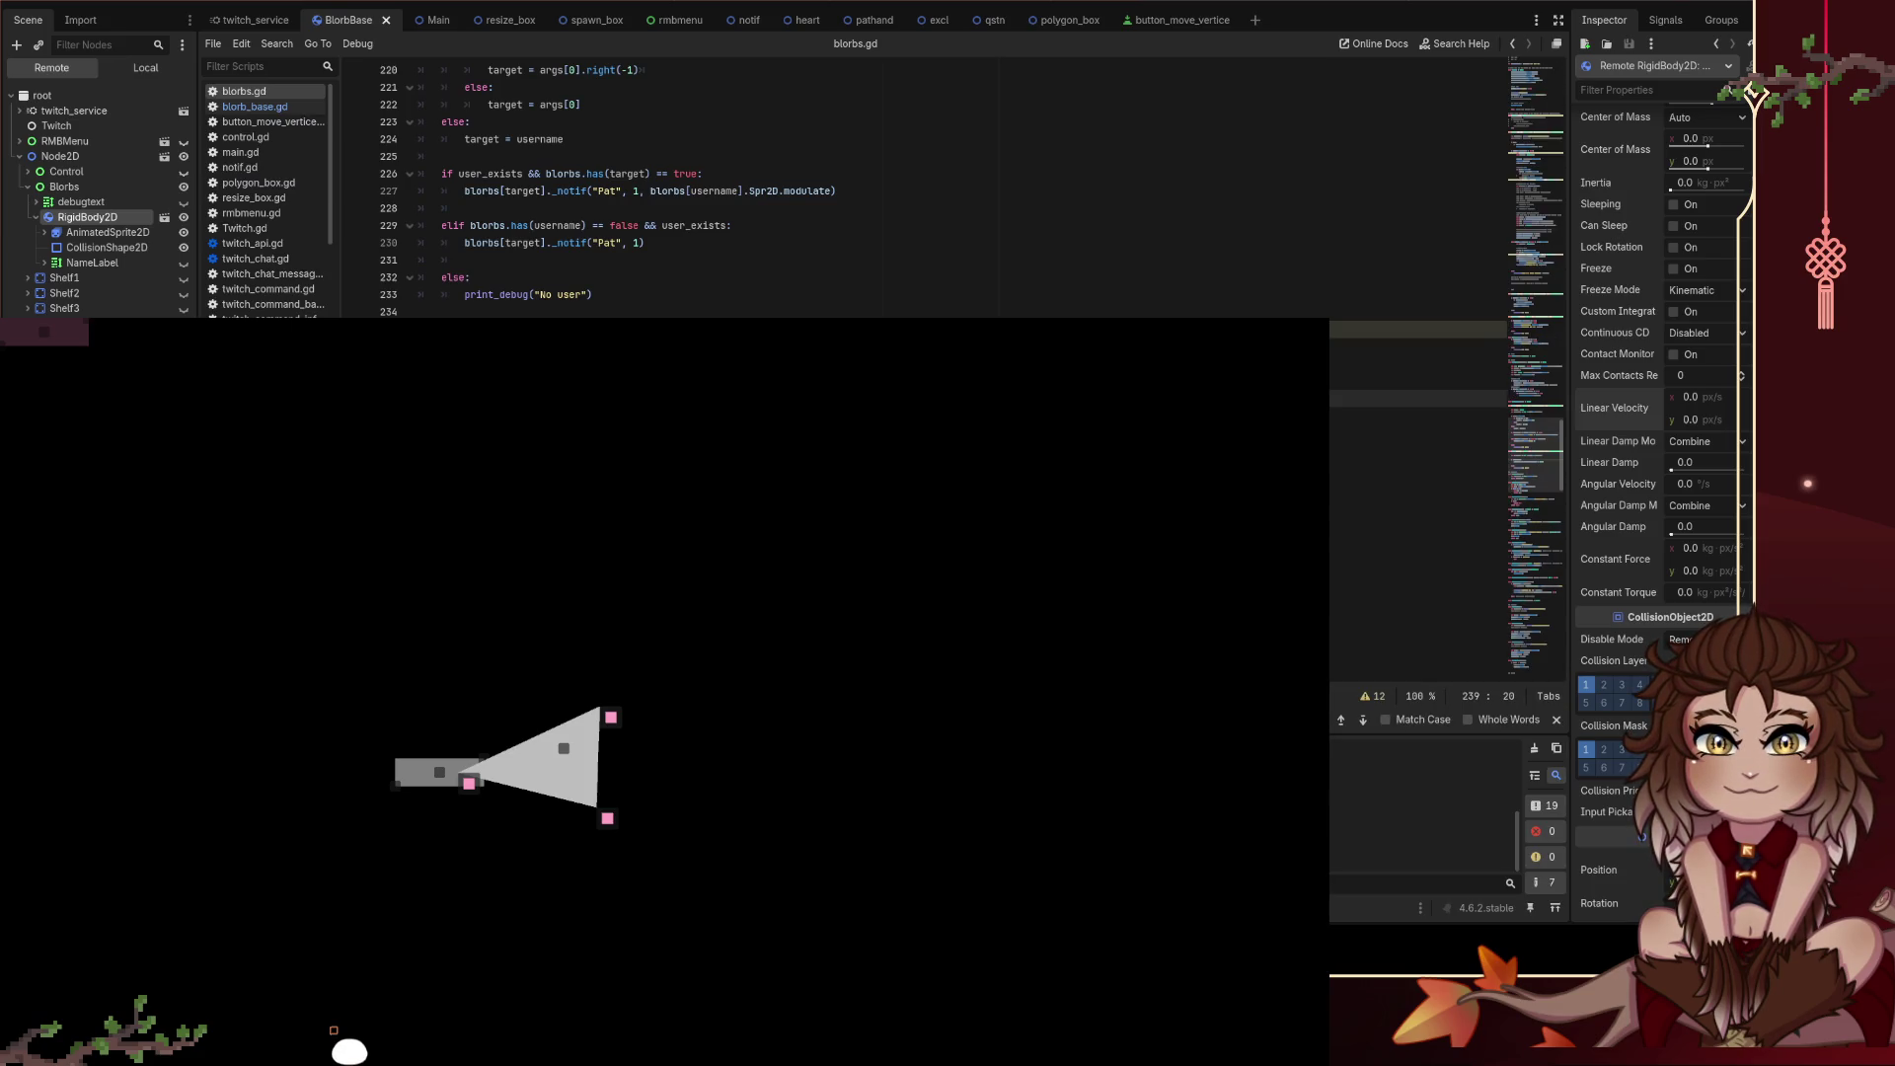
{"action": "left_click", "coordinate": [441, 381]}
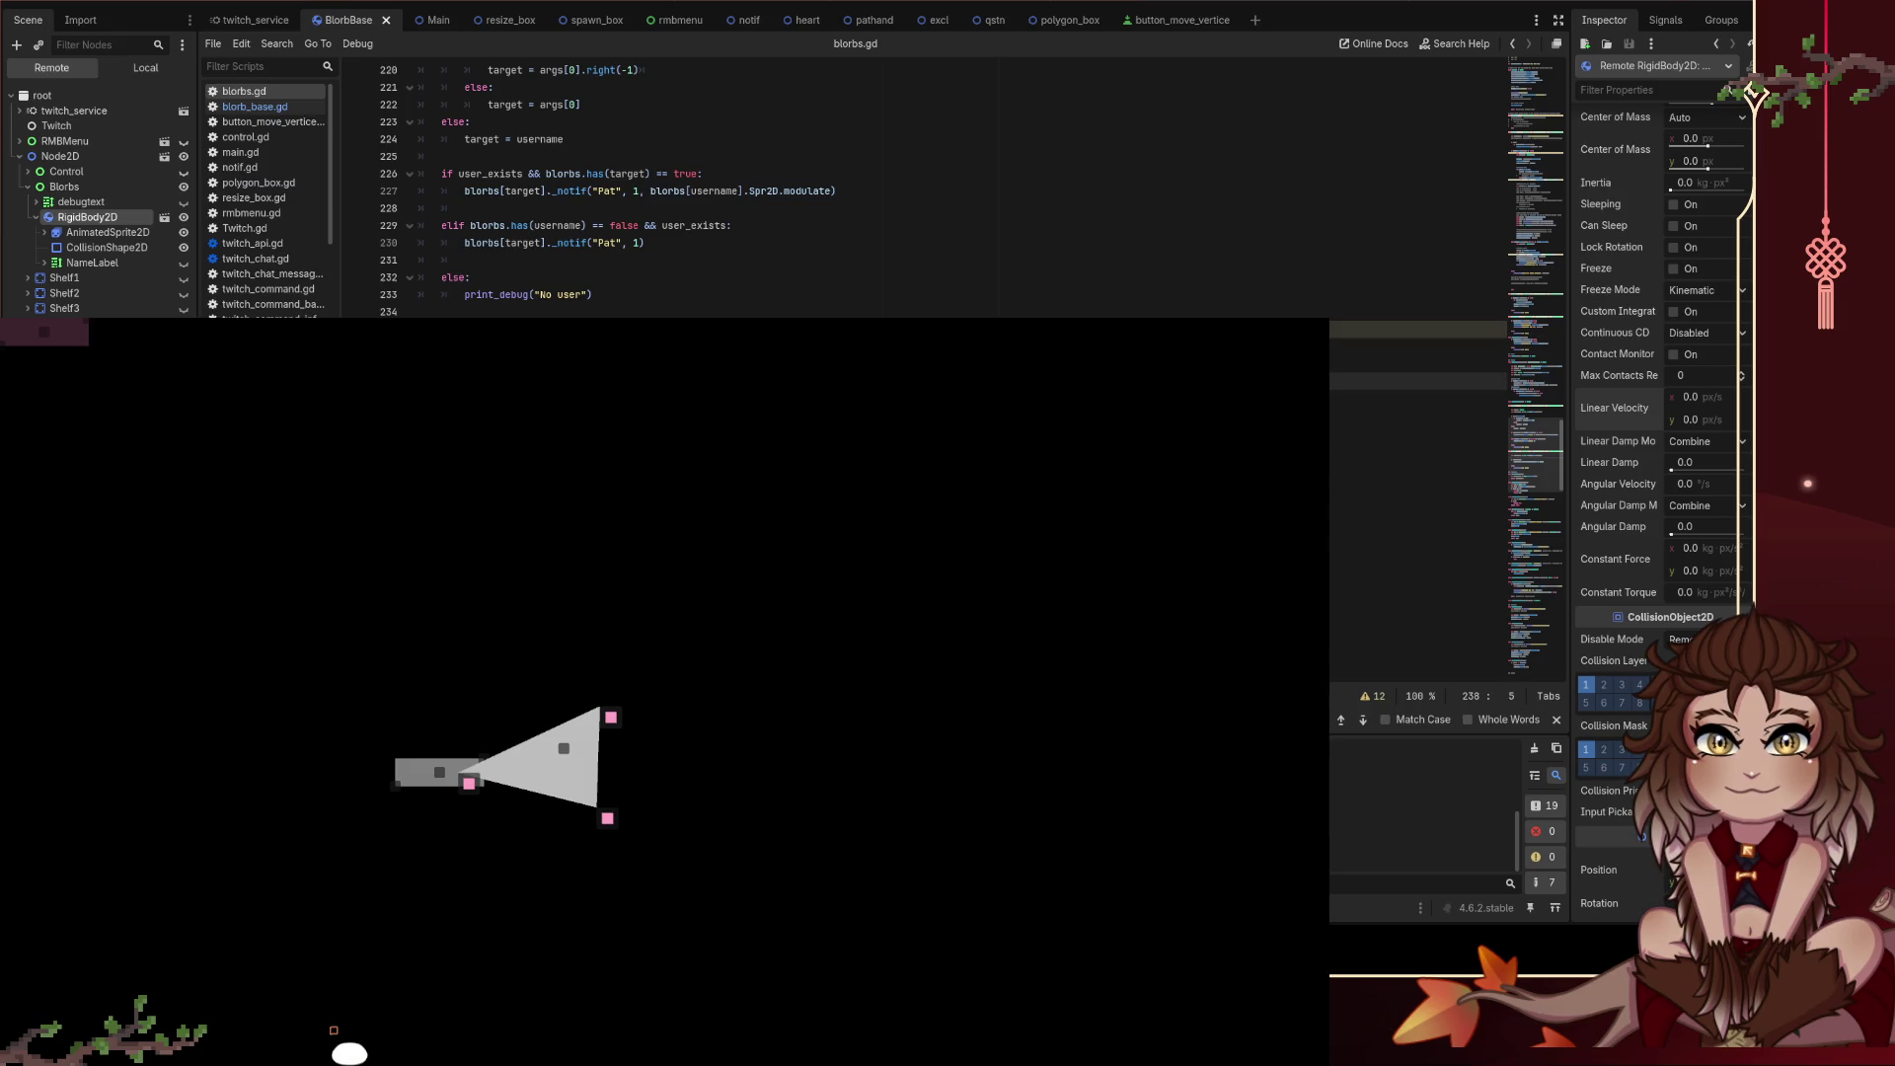
{"action": "left_click", "coordinate": [592, 467]}
{"action": "left_click", "coordinate": [829, 414]}
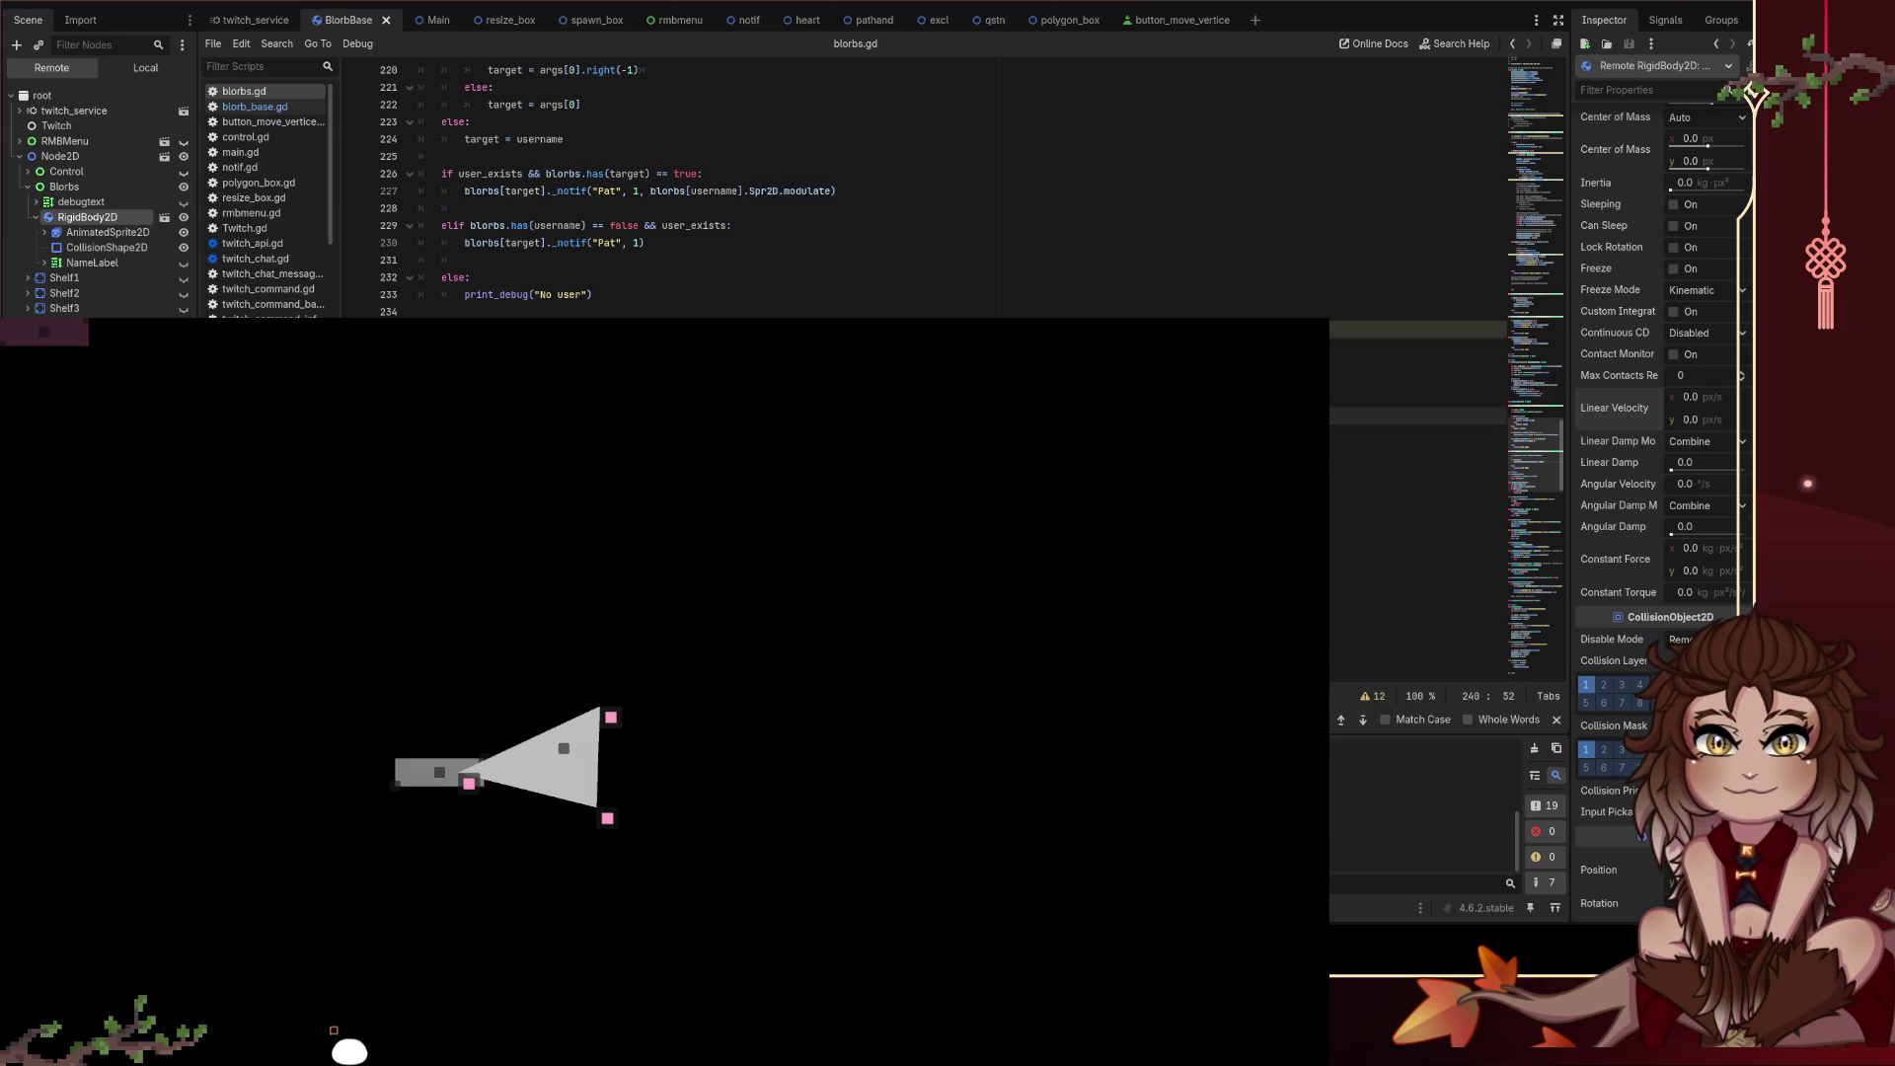
{"action": "left_click", "coordinate": [533, 432]}
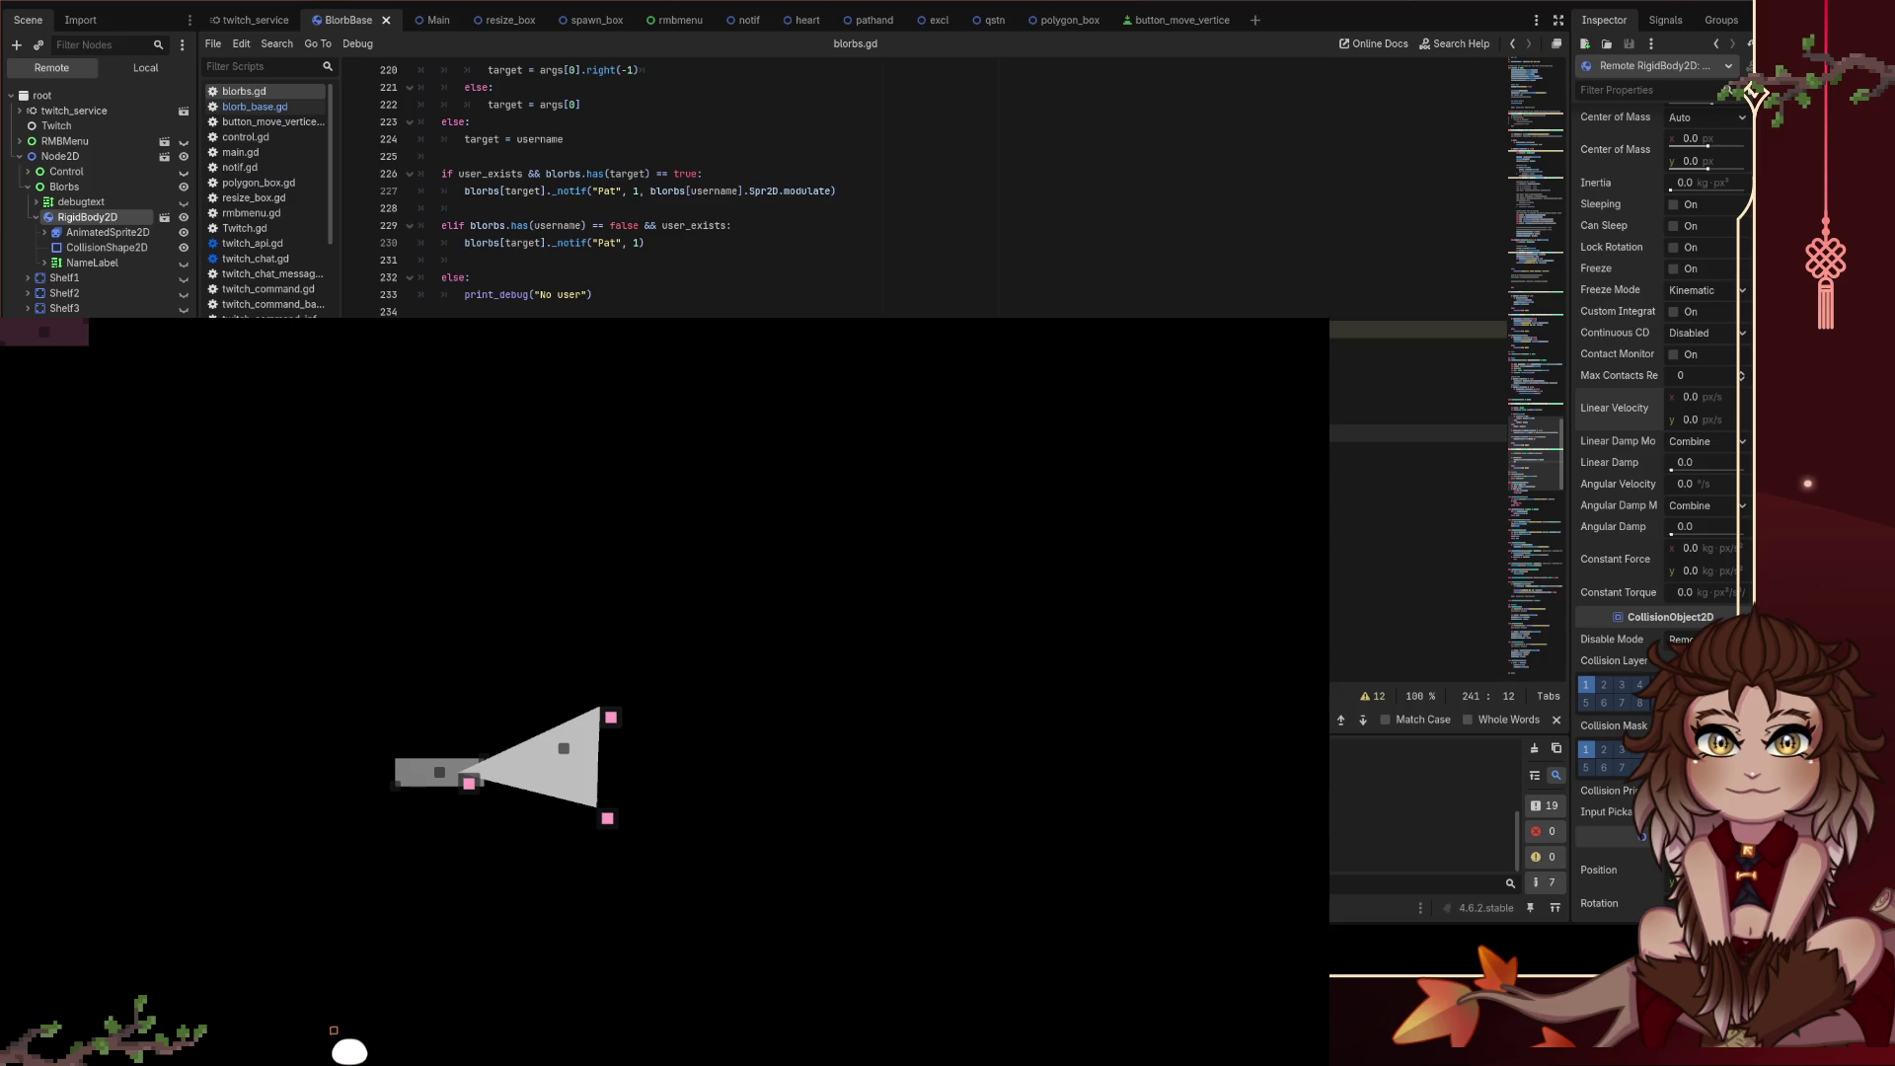
{"action": "left_click", "coordinate": [594, 432]}
{"action": "left_click", "coordinate": [739, 553]}
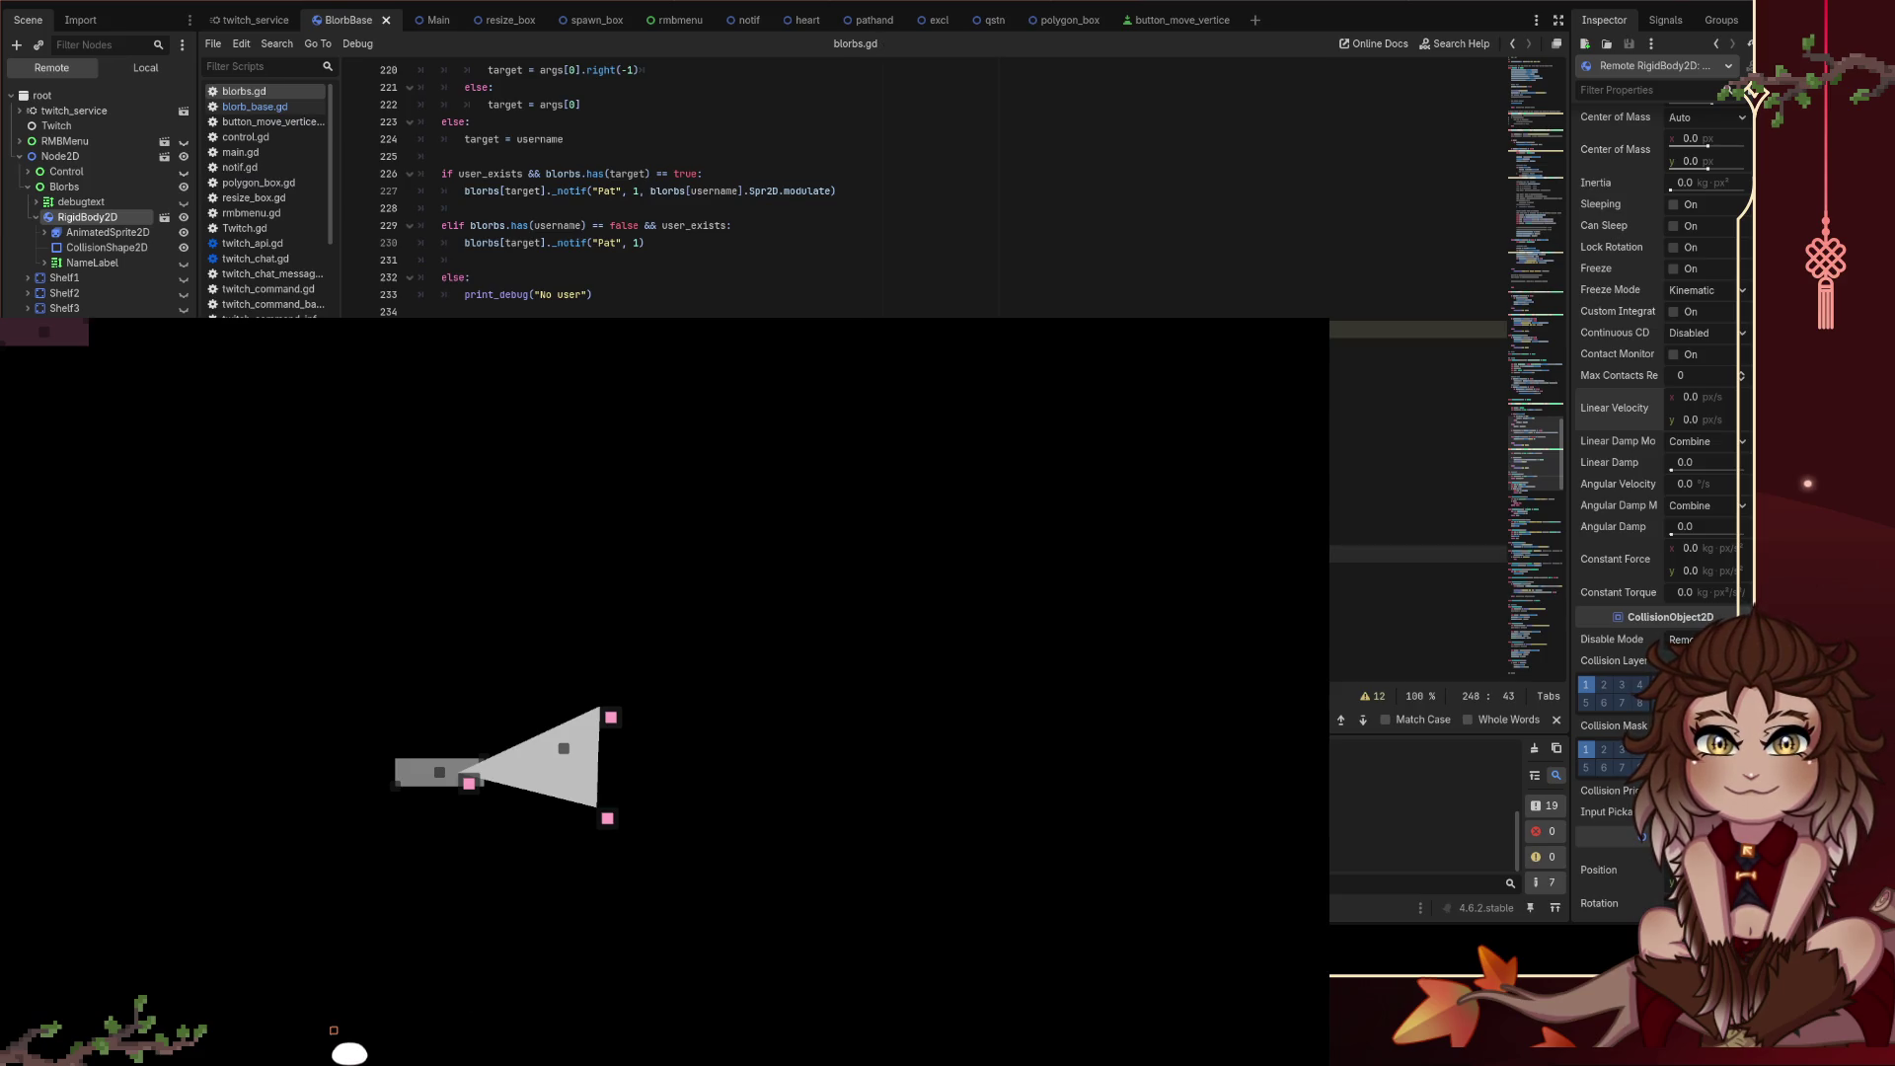
{"action": "mouse_move", "coordinate": [367, 1046]}
{"action": "left_mouse_down"}
{"action": "mouse_move", "coordinate": [398, 849]}
{"action": "mouse_move", "coordinate": [367, 794]}
{"action": "left_mouse_up"}
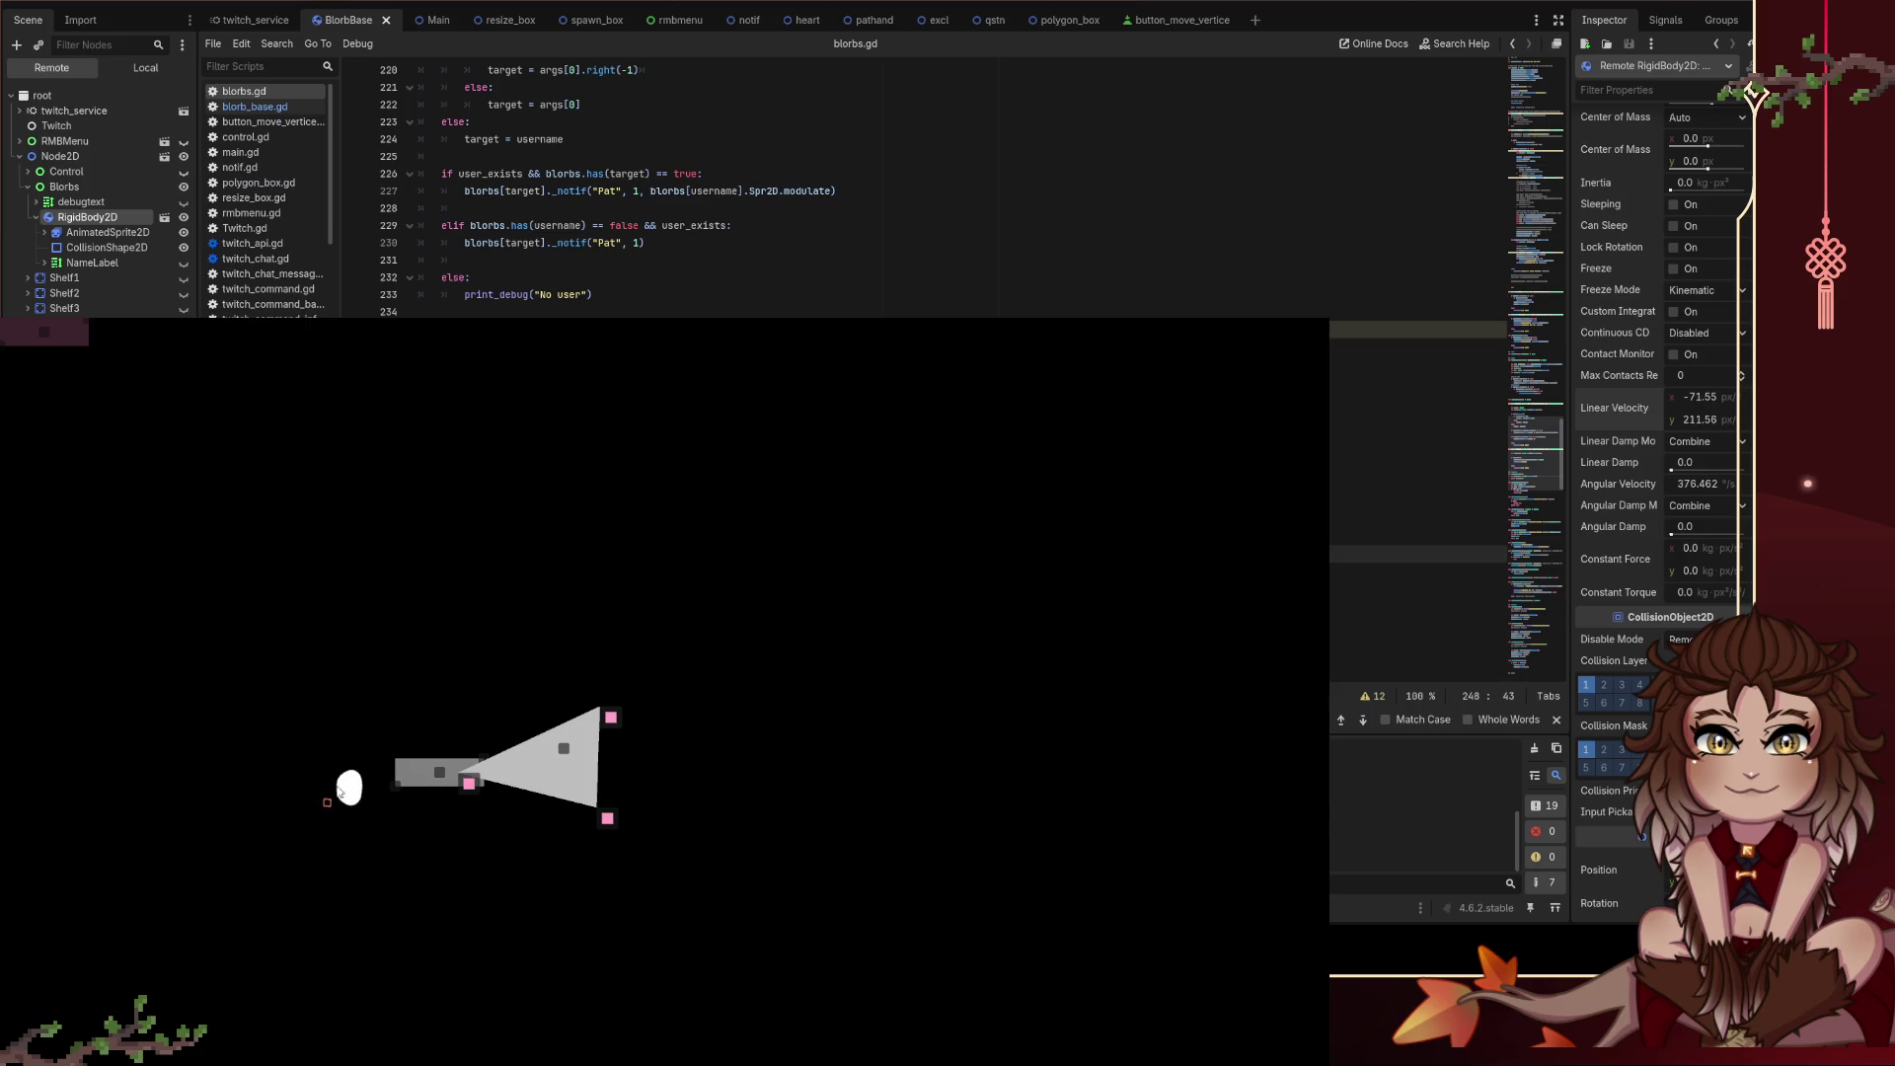
Step: Append a closing parenthesis to the end of line 241 in _jump
{"action": "left_click", "coordinate": [592, 399]}
{"action": "left_click", "coordinate": [750, 416]}
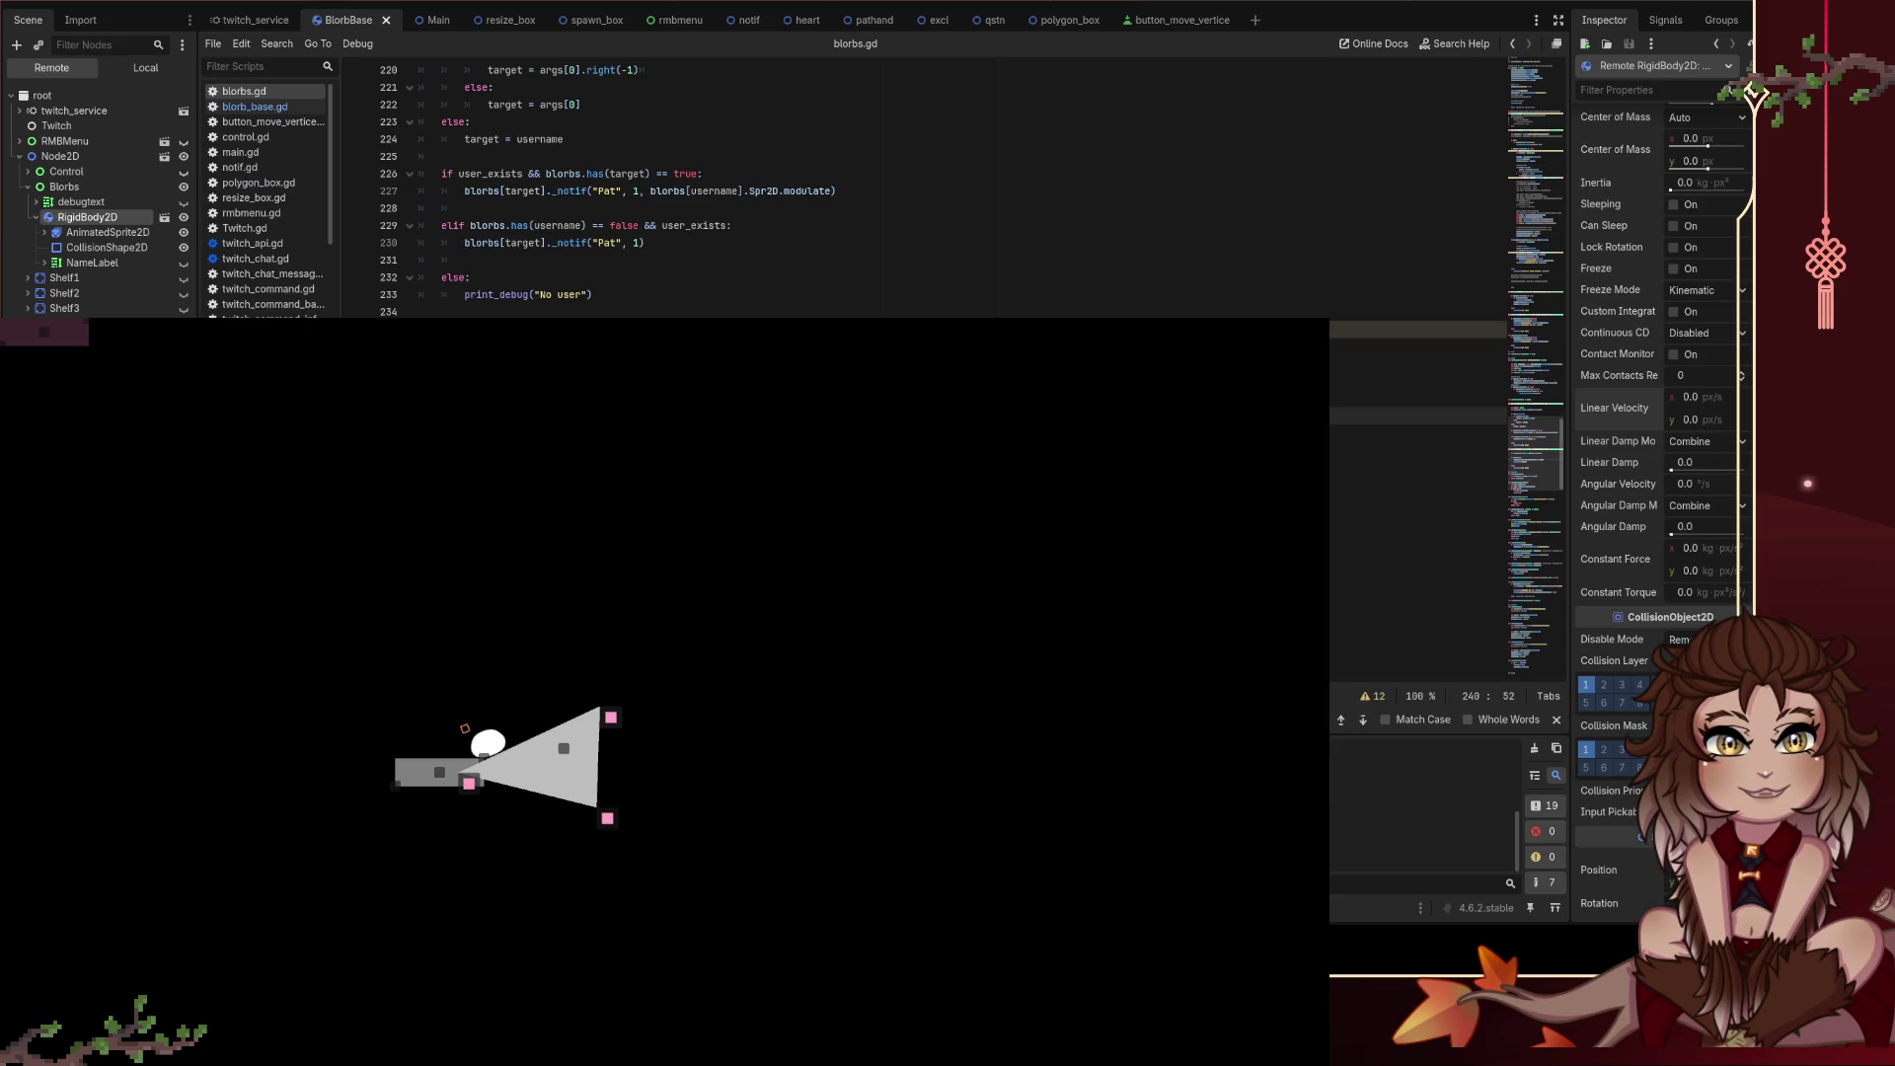
{"action": "scroll", "coordinate": [1643, 558], "scroll_direction": "up", "scroll_amount": 5}
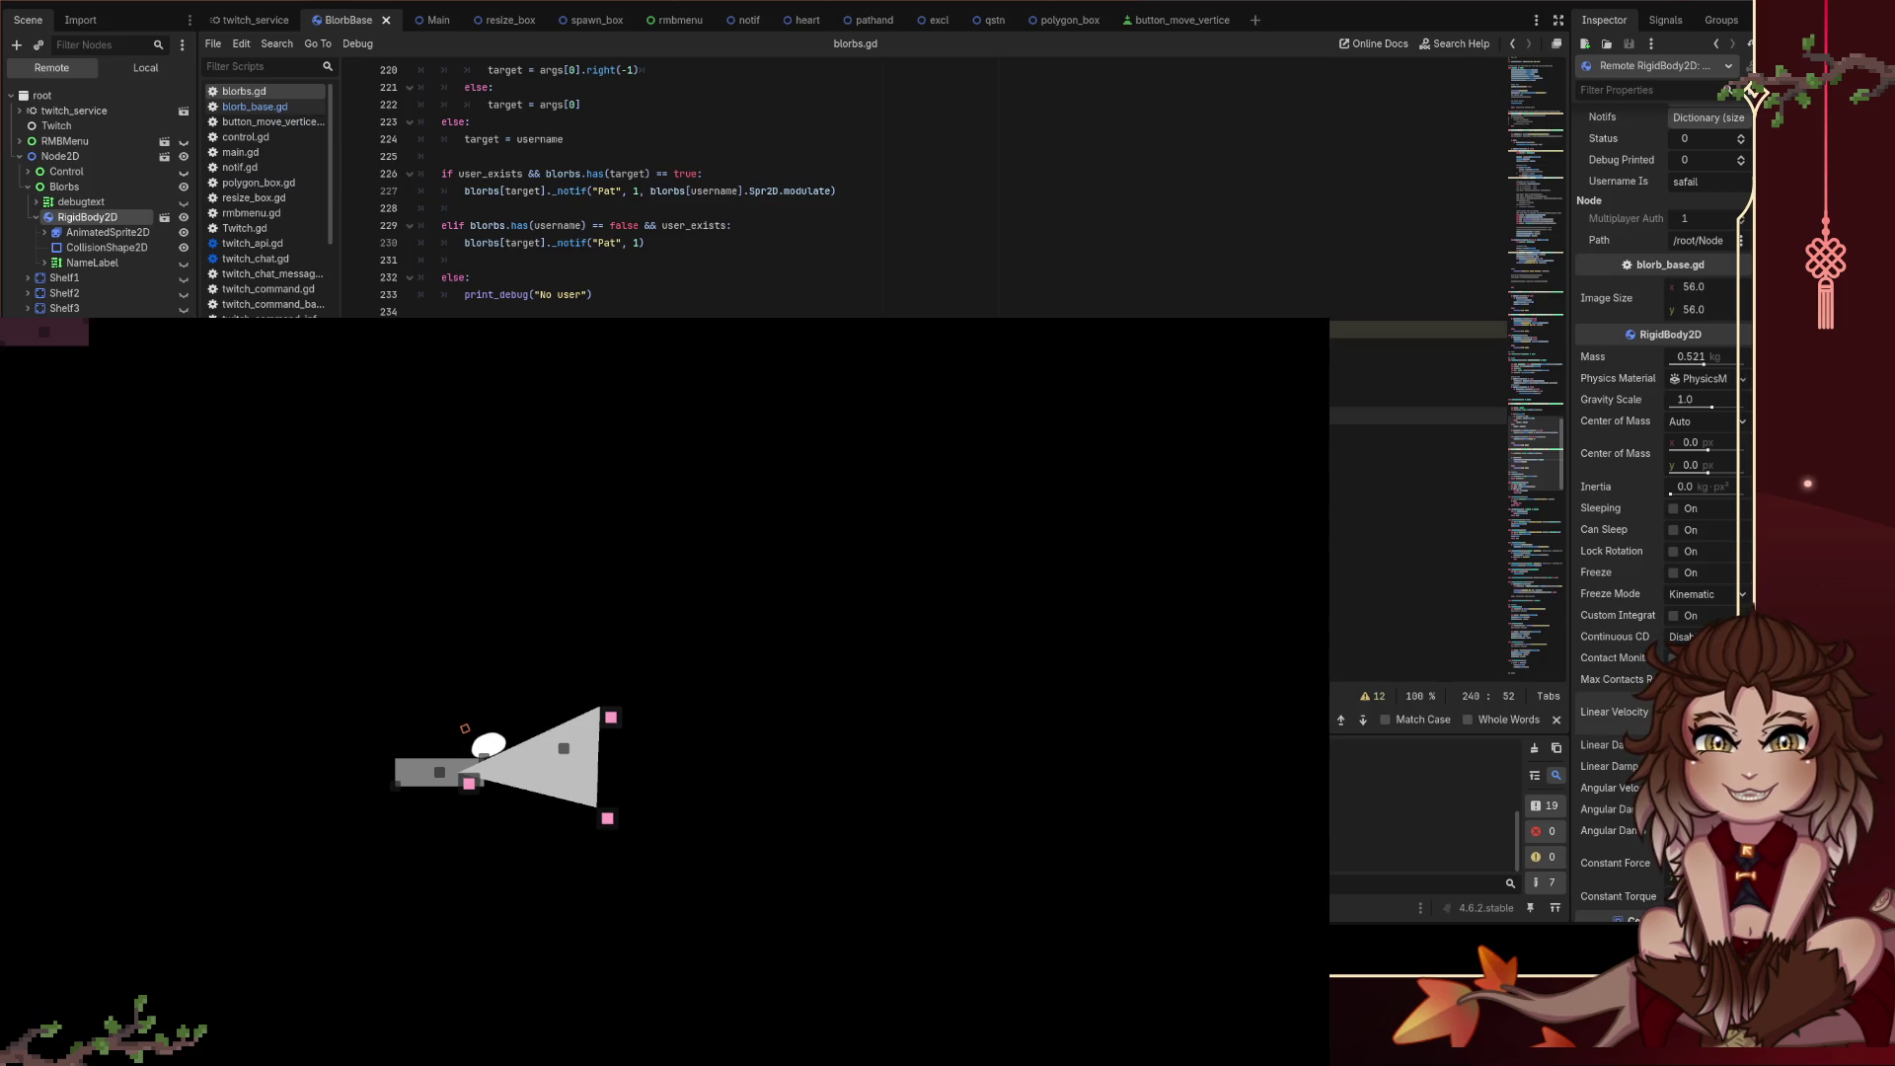
{"action": "key", "text": "Home"}
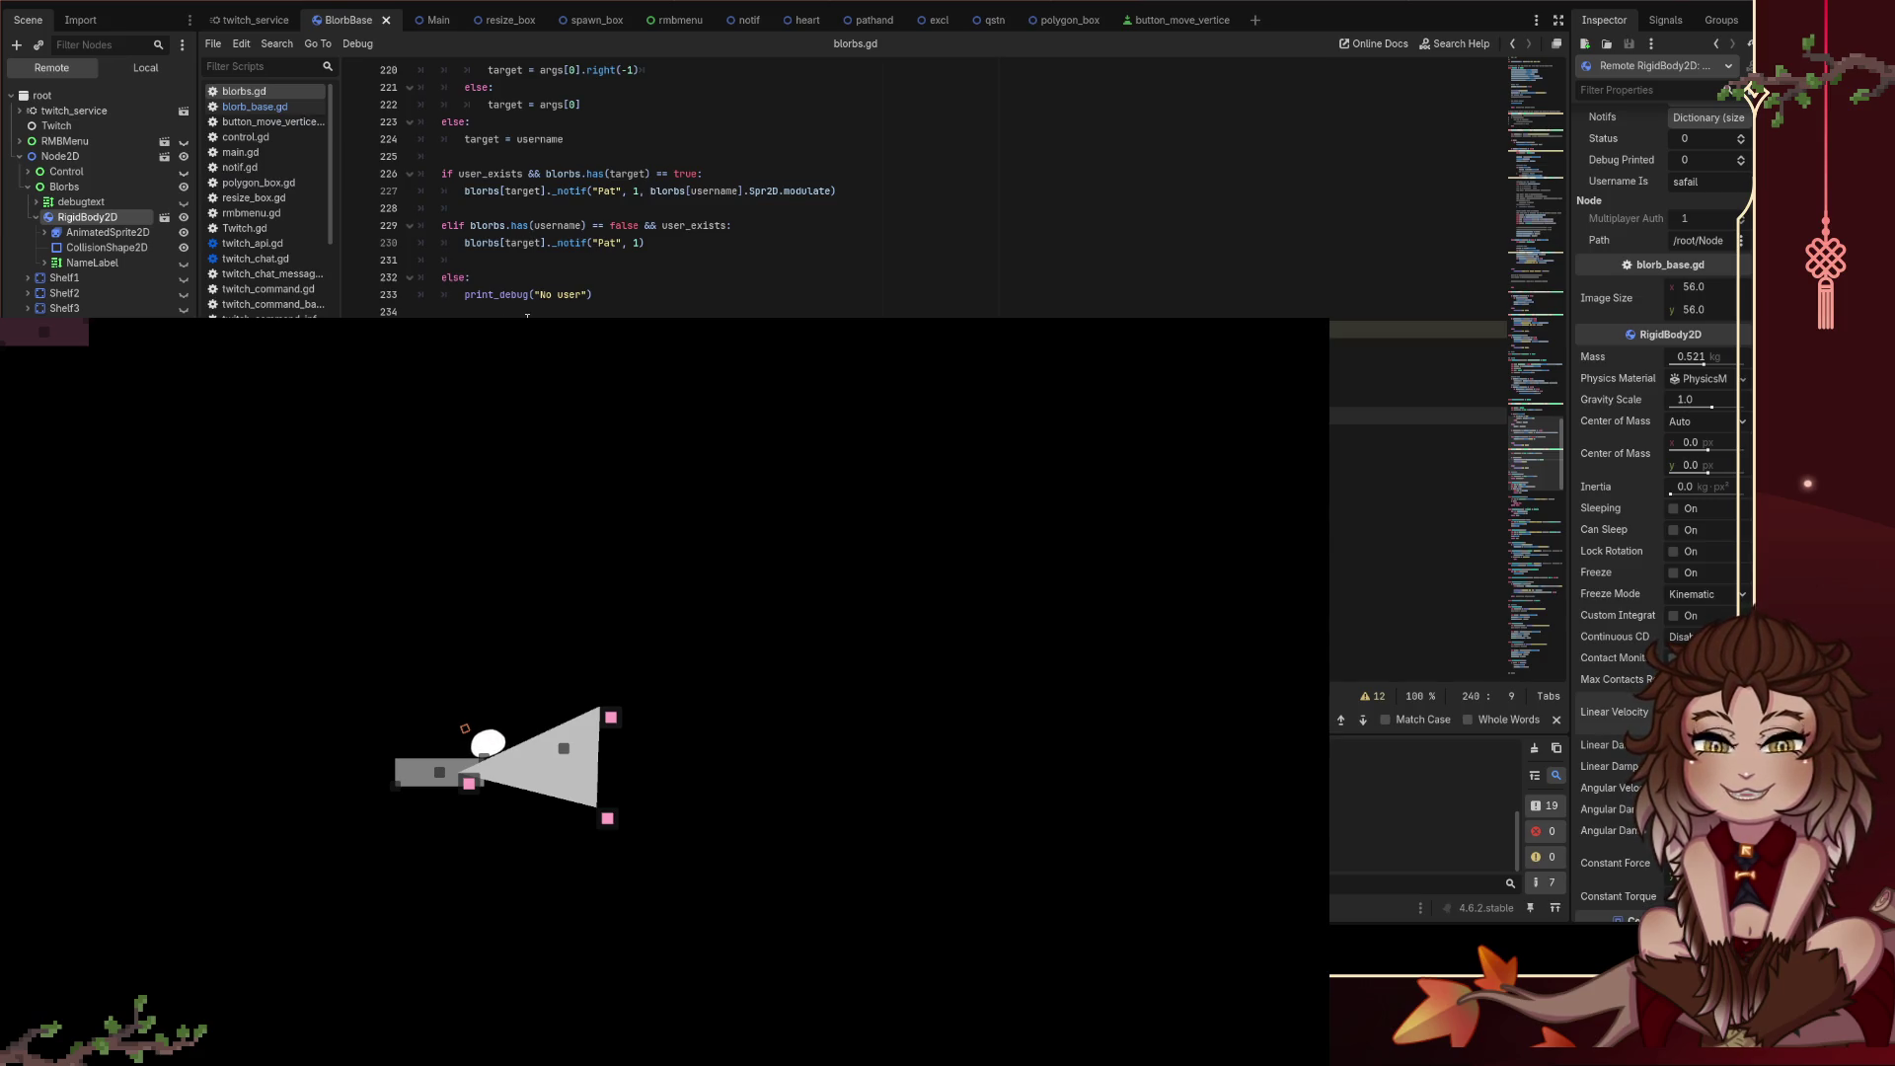
{"action": "key", "text": "Down"}
{"action": "key", "text": "End"}
{"action": "type", "text": ")"}
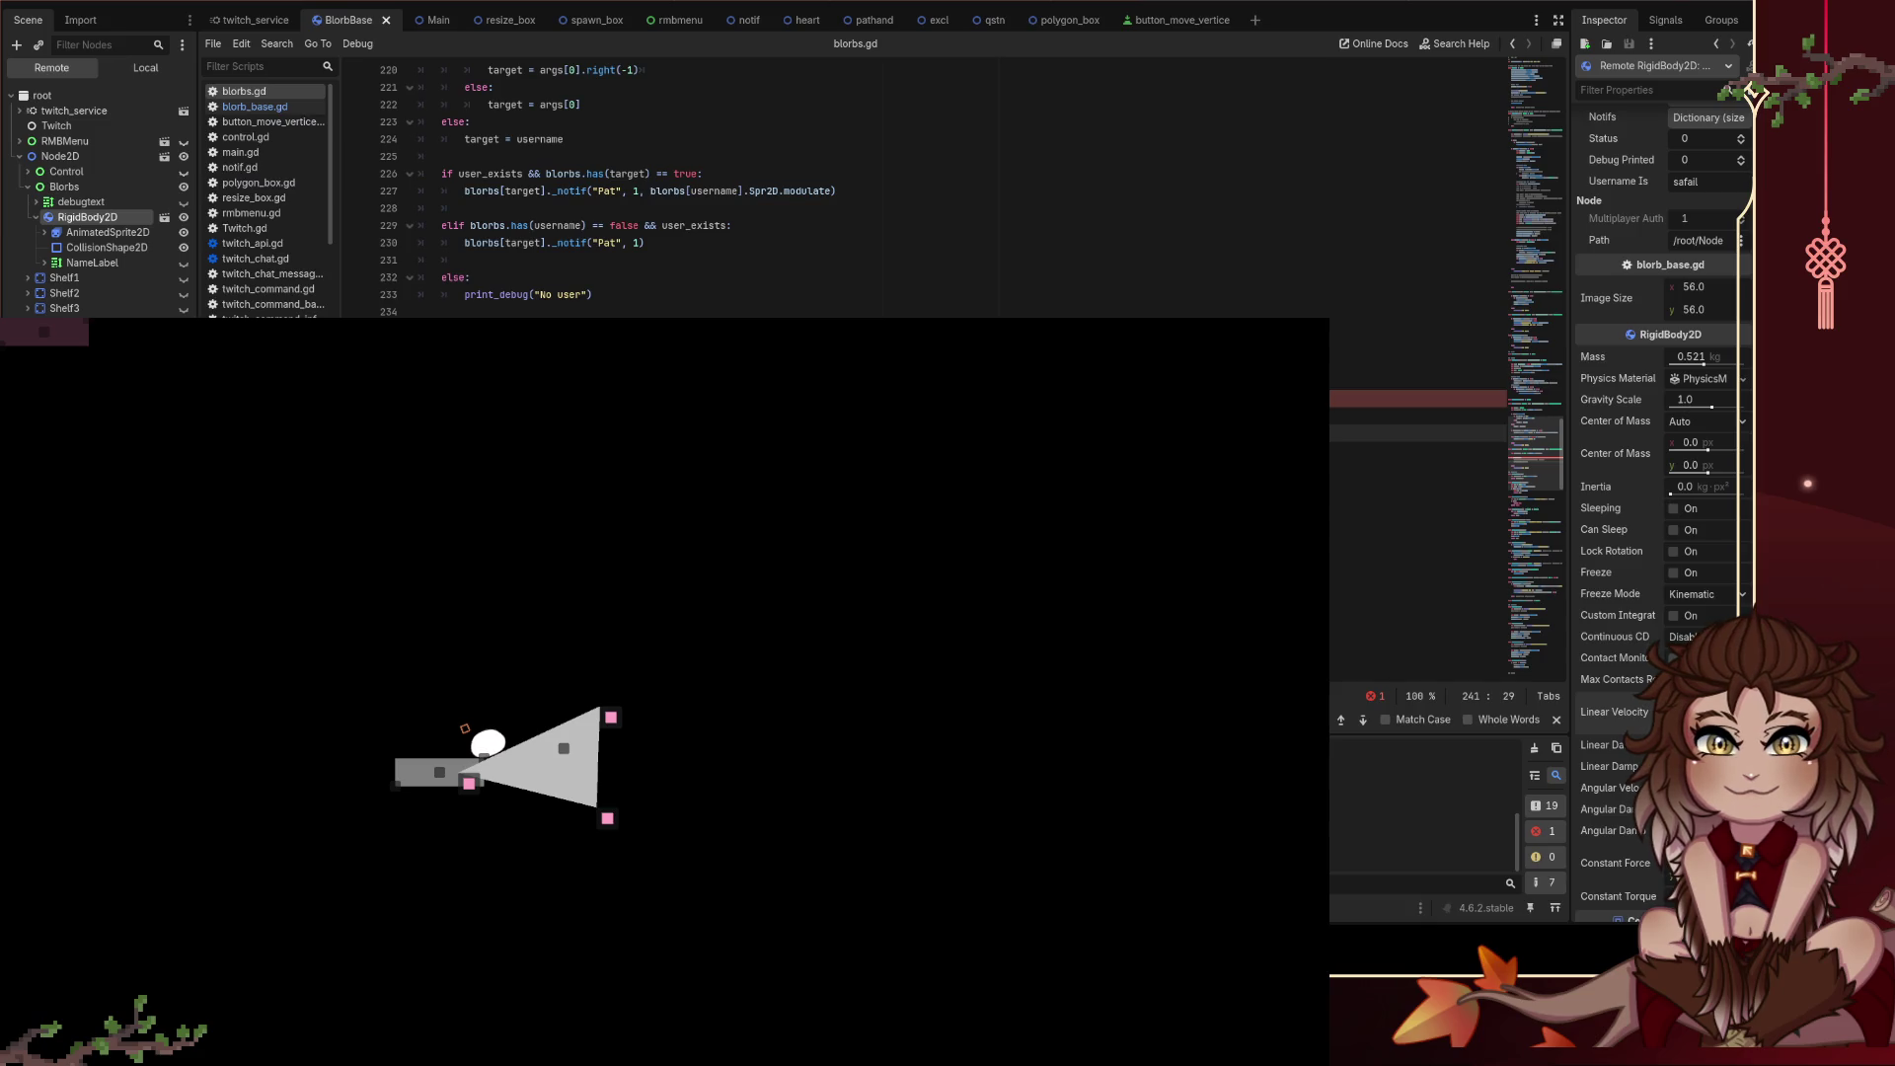
Step: Toss the white and green blobs onto the grey shelf and make the white one jump
{"action": "mouse_move", "coordinate": [486, 753]}
{"action": "left_mouse_down"}
{"action": "mouse_move", "coordinate": [495, 517]}
{"action": "mouse_move", "coordinate": [491, 533]}
{"action": "left_mouse_up"}
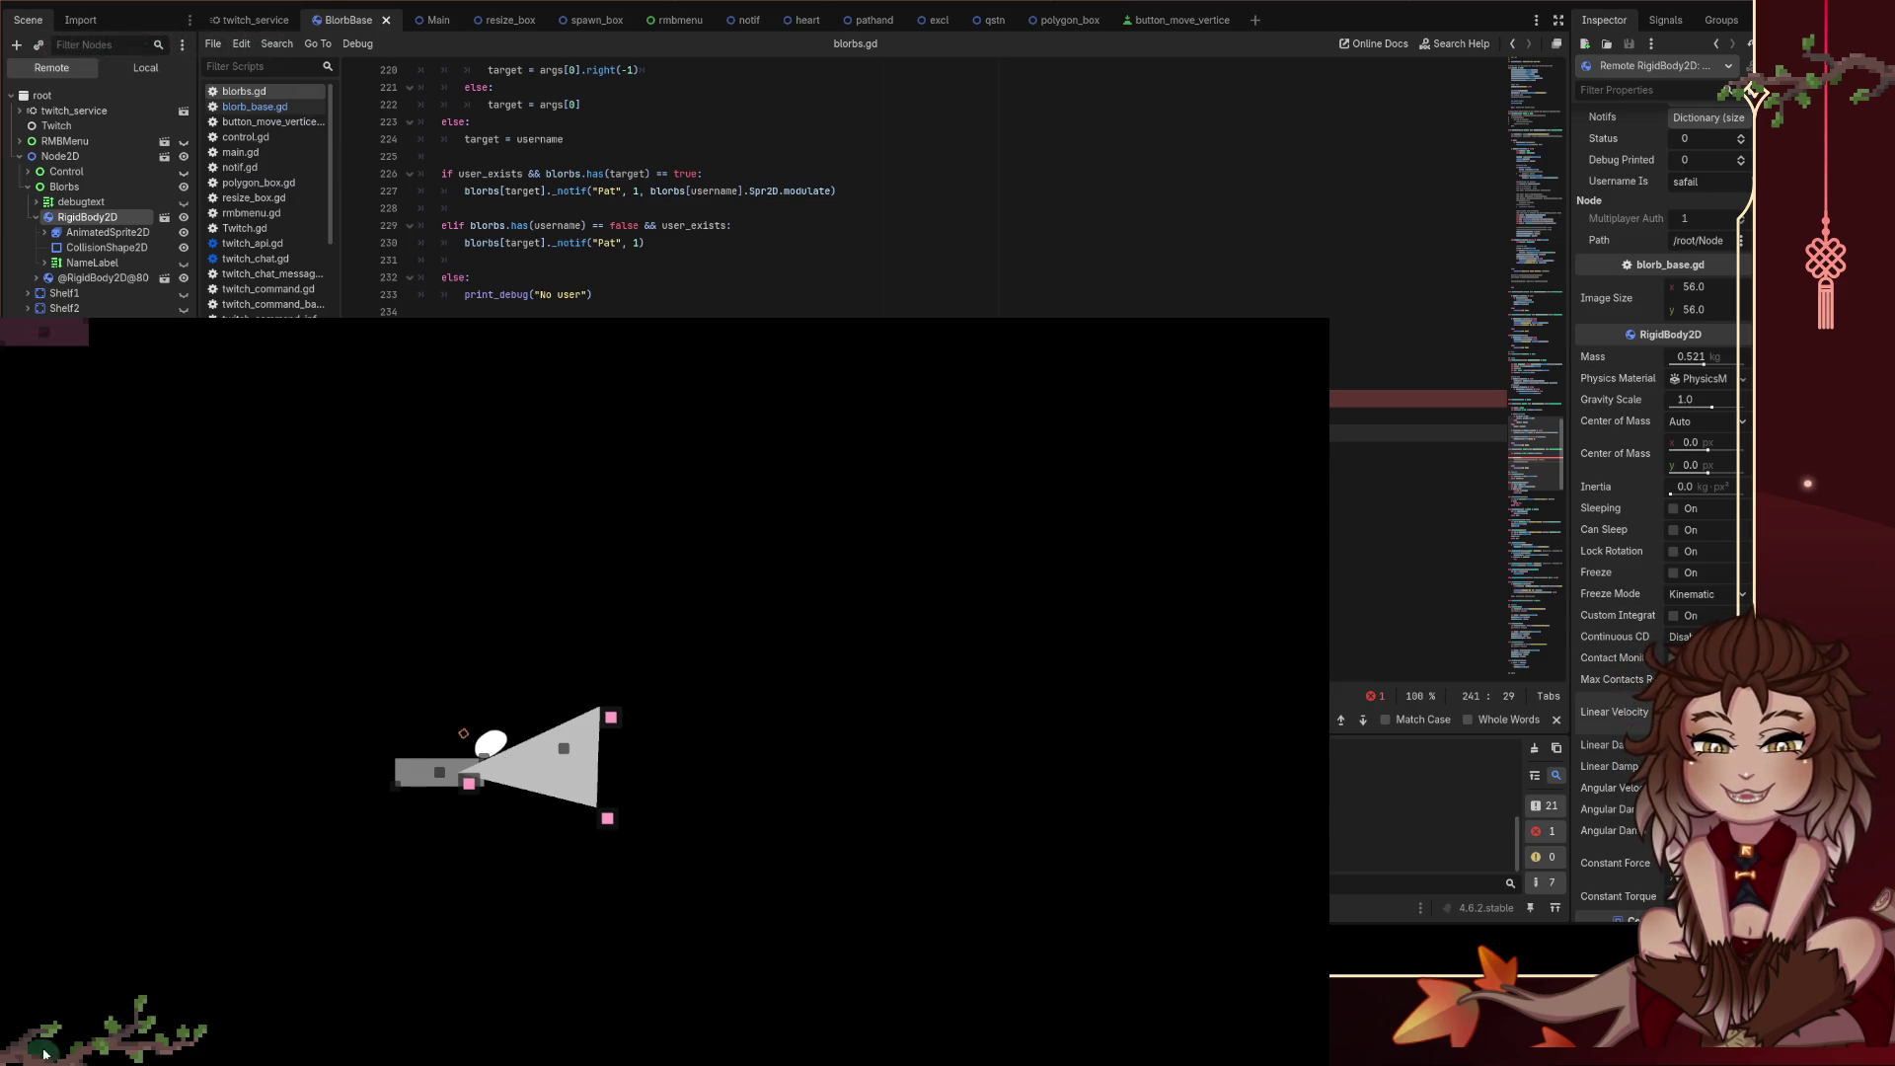
{"action": "mouse_move", "coordinate": [54, 1043]}
{"action": "left_mouse_down"}
{"action": "mouse_move", "coordinate": [345, 533]}
{"action": "mouse_move", "coordinate": [435, 644]}
{"action": "mouse_move", "coordinate": [419, 680]}
{"action": "left_mouse_up"}
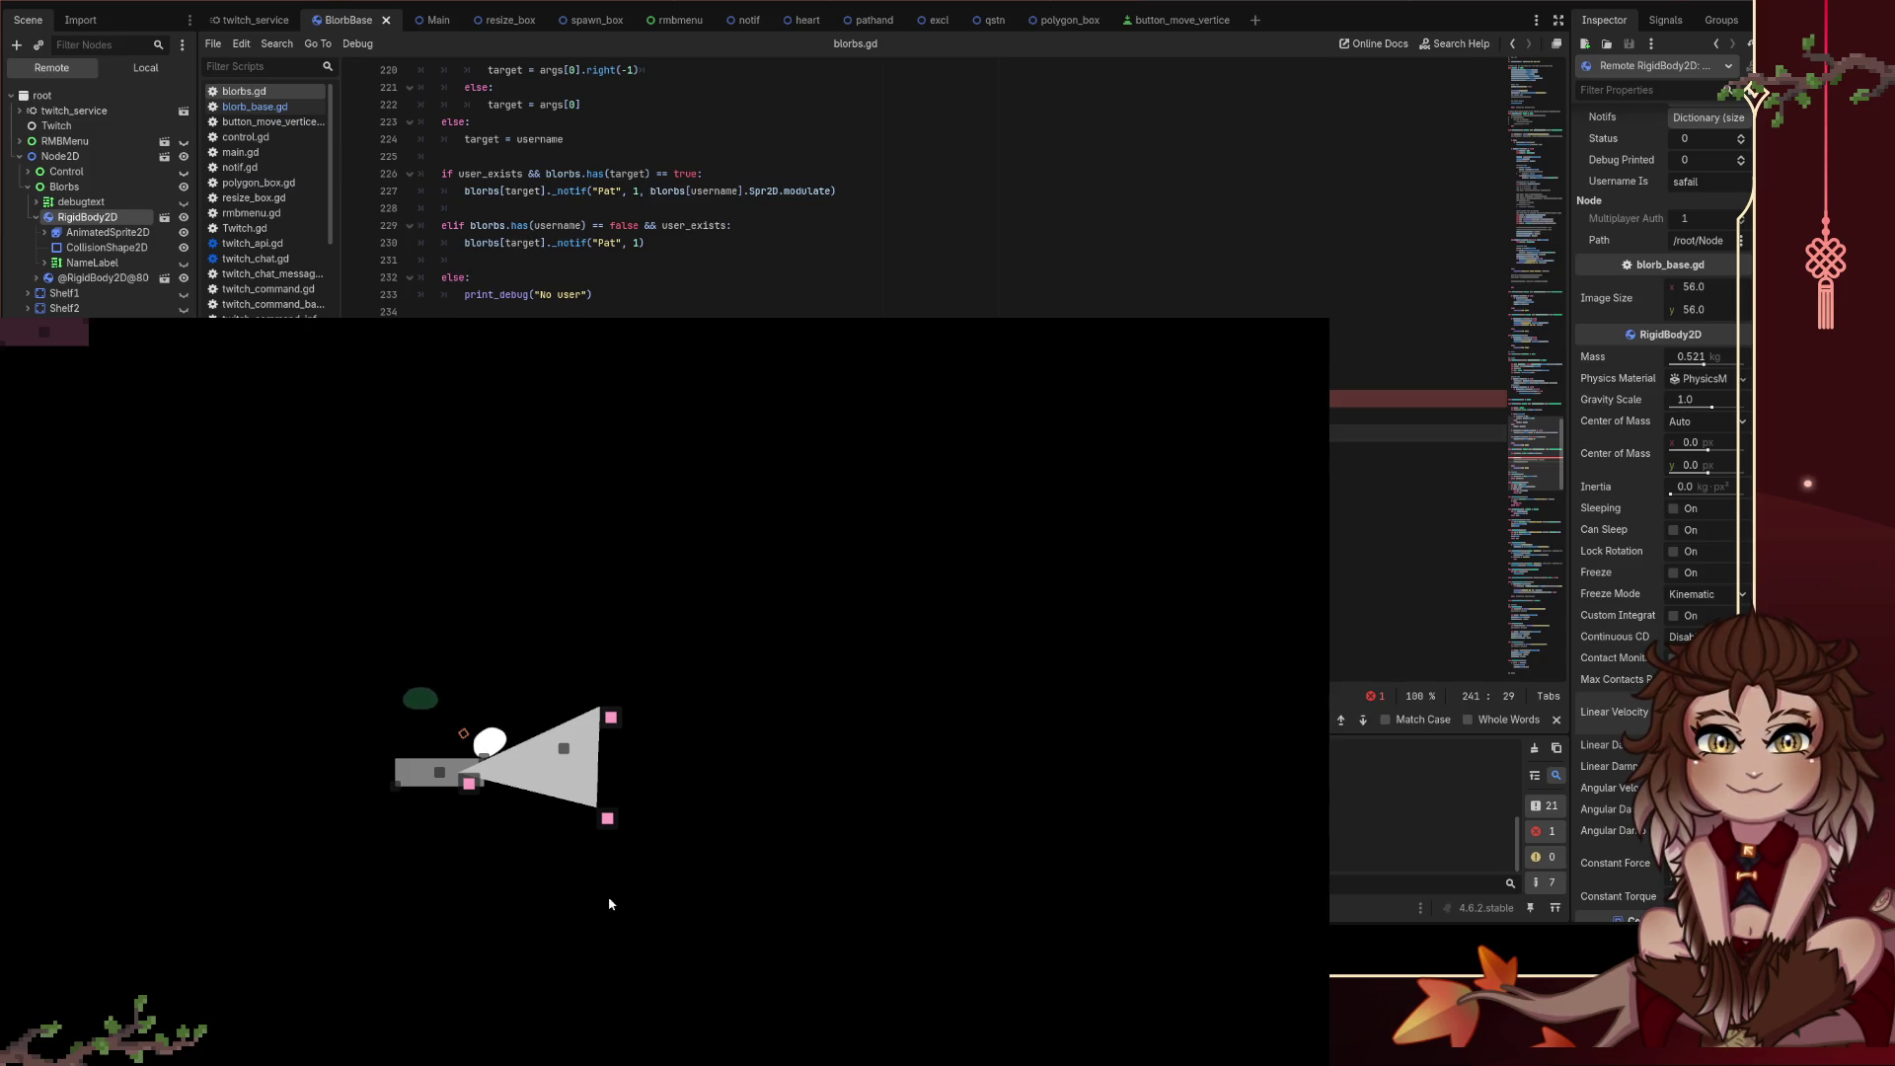
{"action": "left_click", "coordinate": [505, 742]}
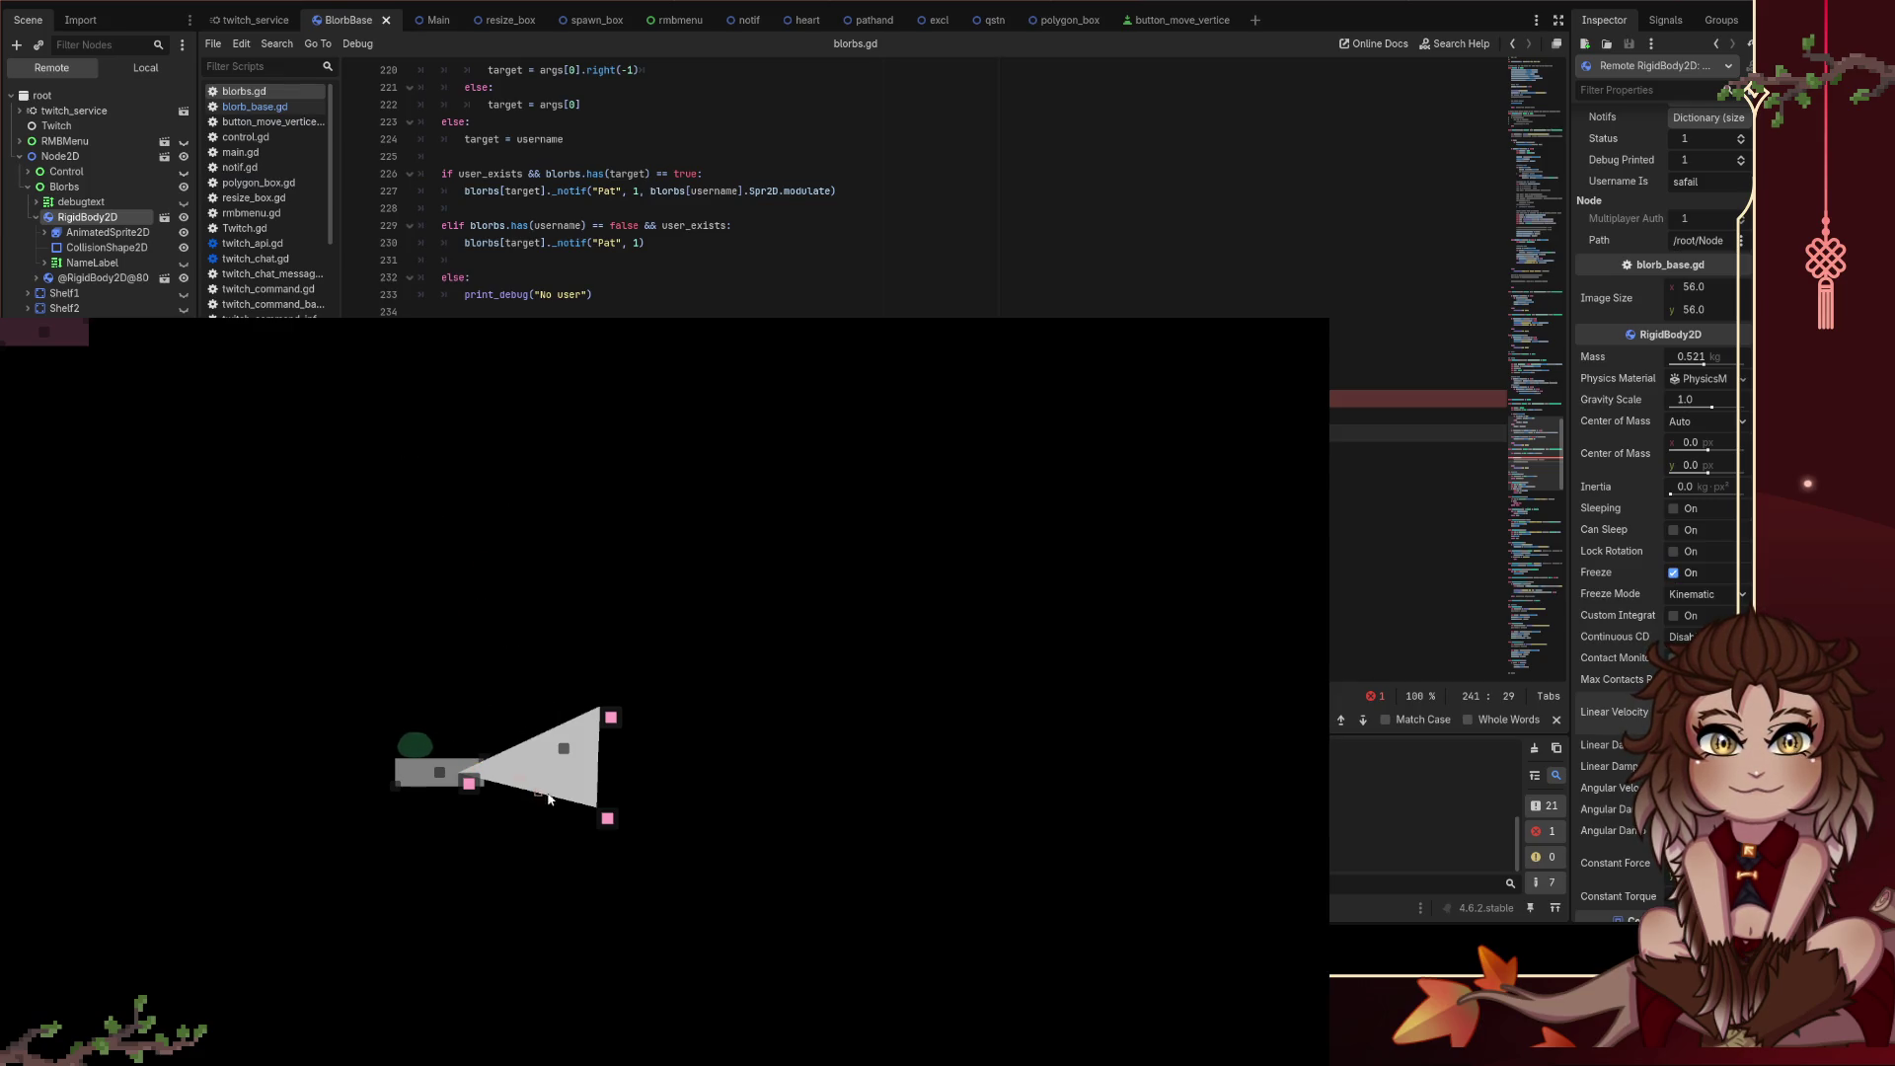
{"action": "left_click_drag", "start_coordinate": [509, 745], "coordinate": [537, 770]}
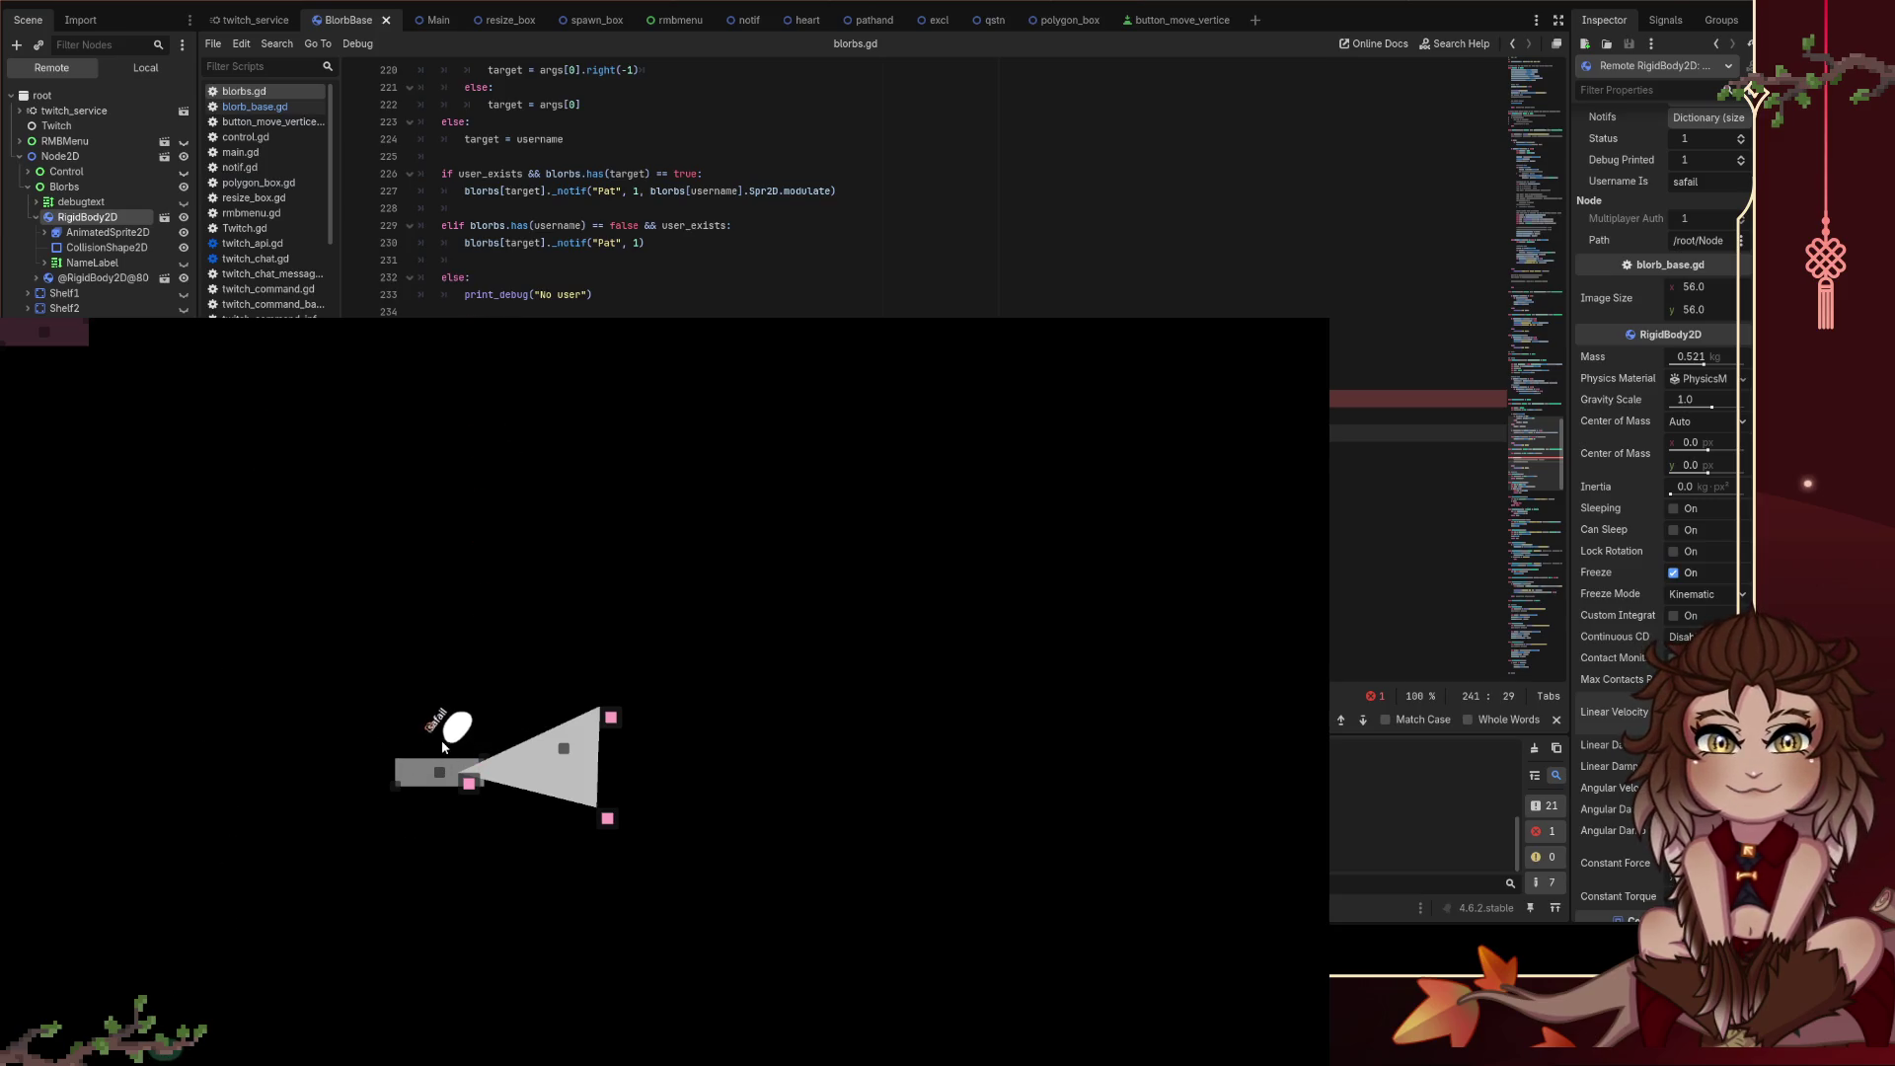
{"action": "left_click", "coordinate": [445, 750]}
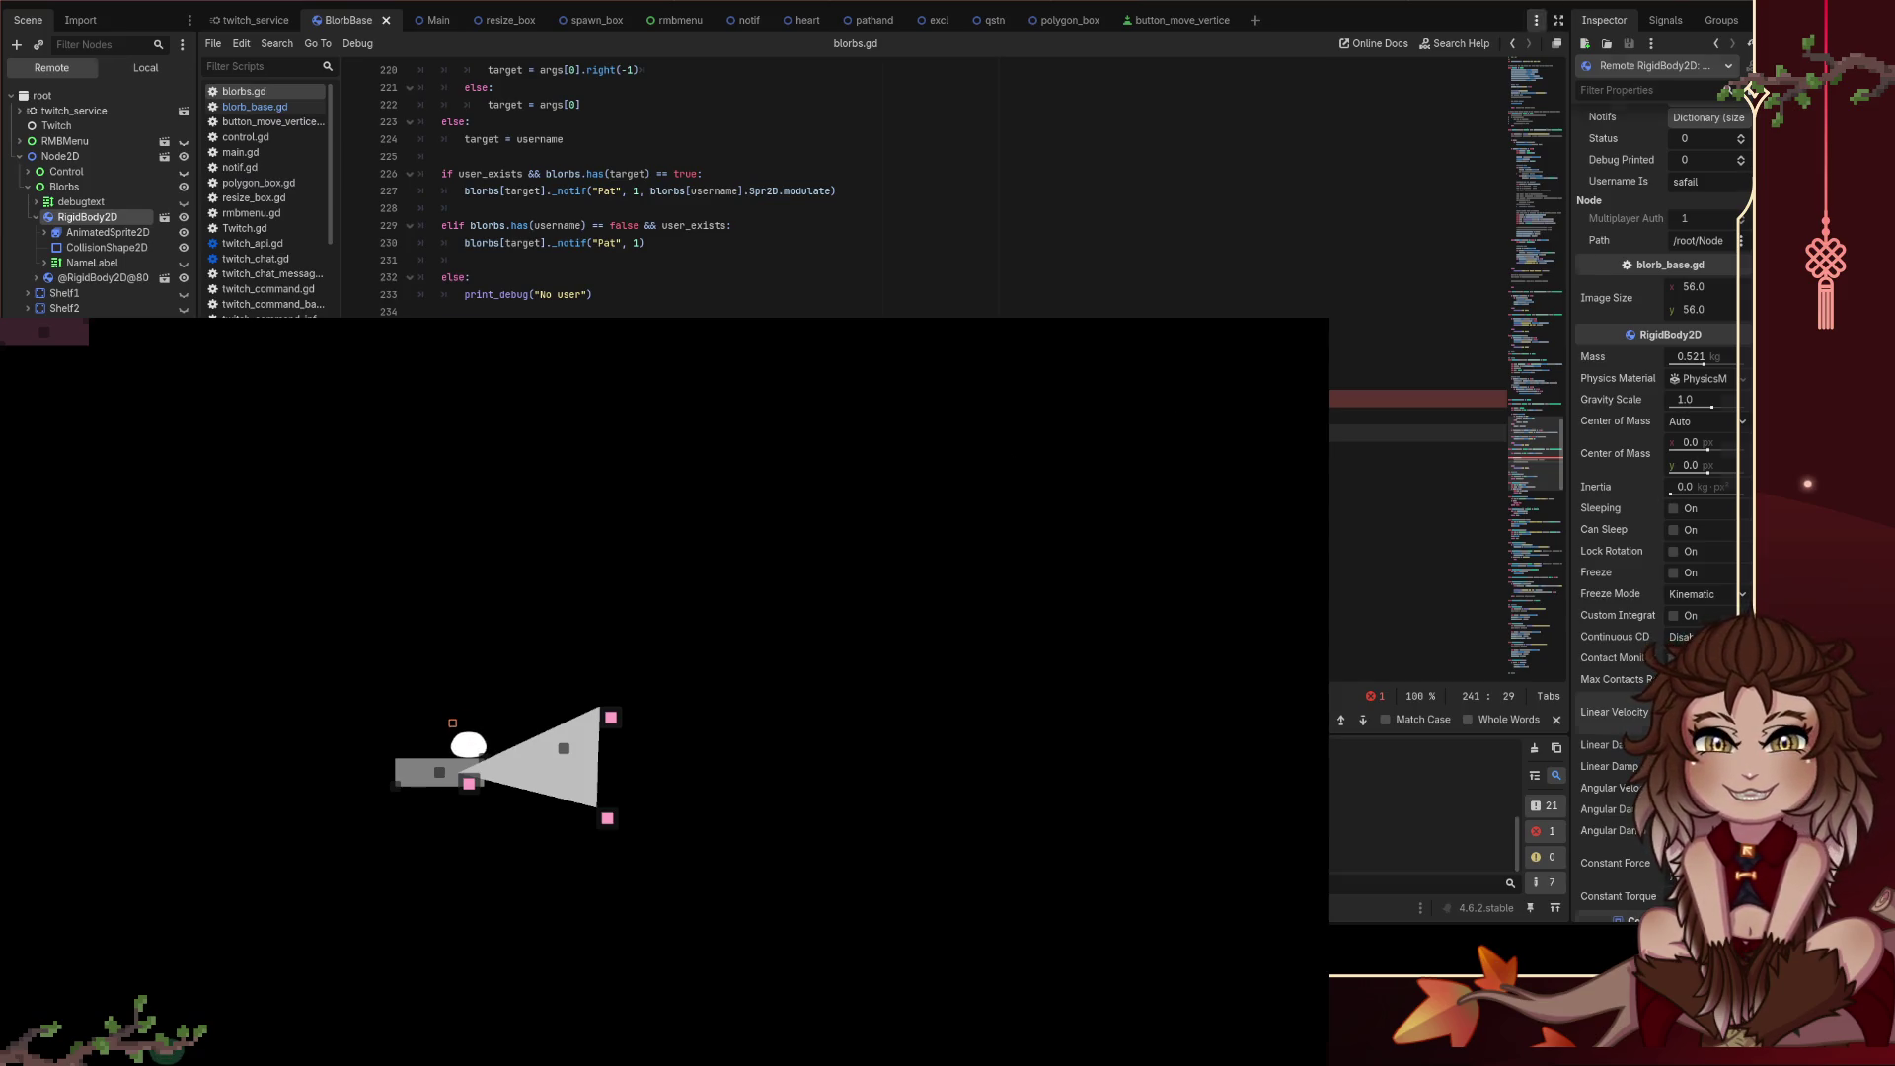
Step: Stop the game, comment out _jump's if/else lines with #, and save
{"action": "key", "text": "F8"}
{"action": "left_click_drag", "start_coordinate": [610, 449], "coordinate": [779, 422]}
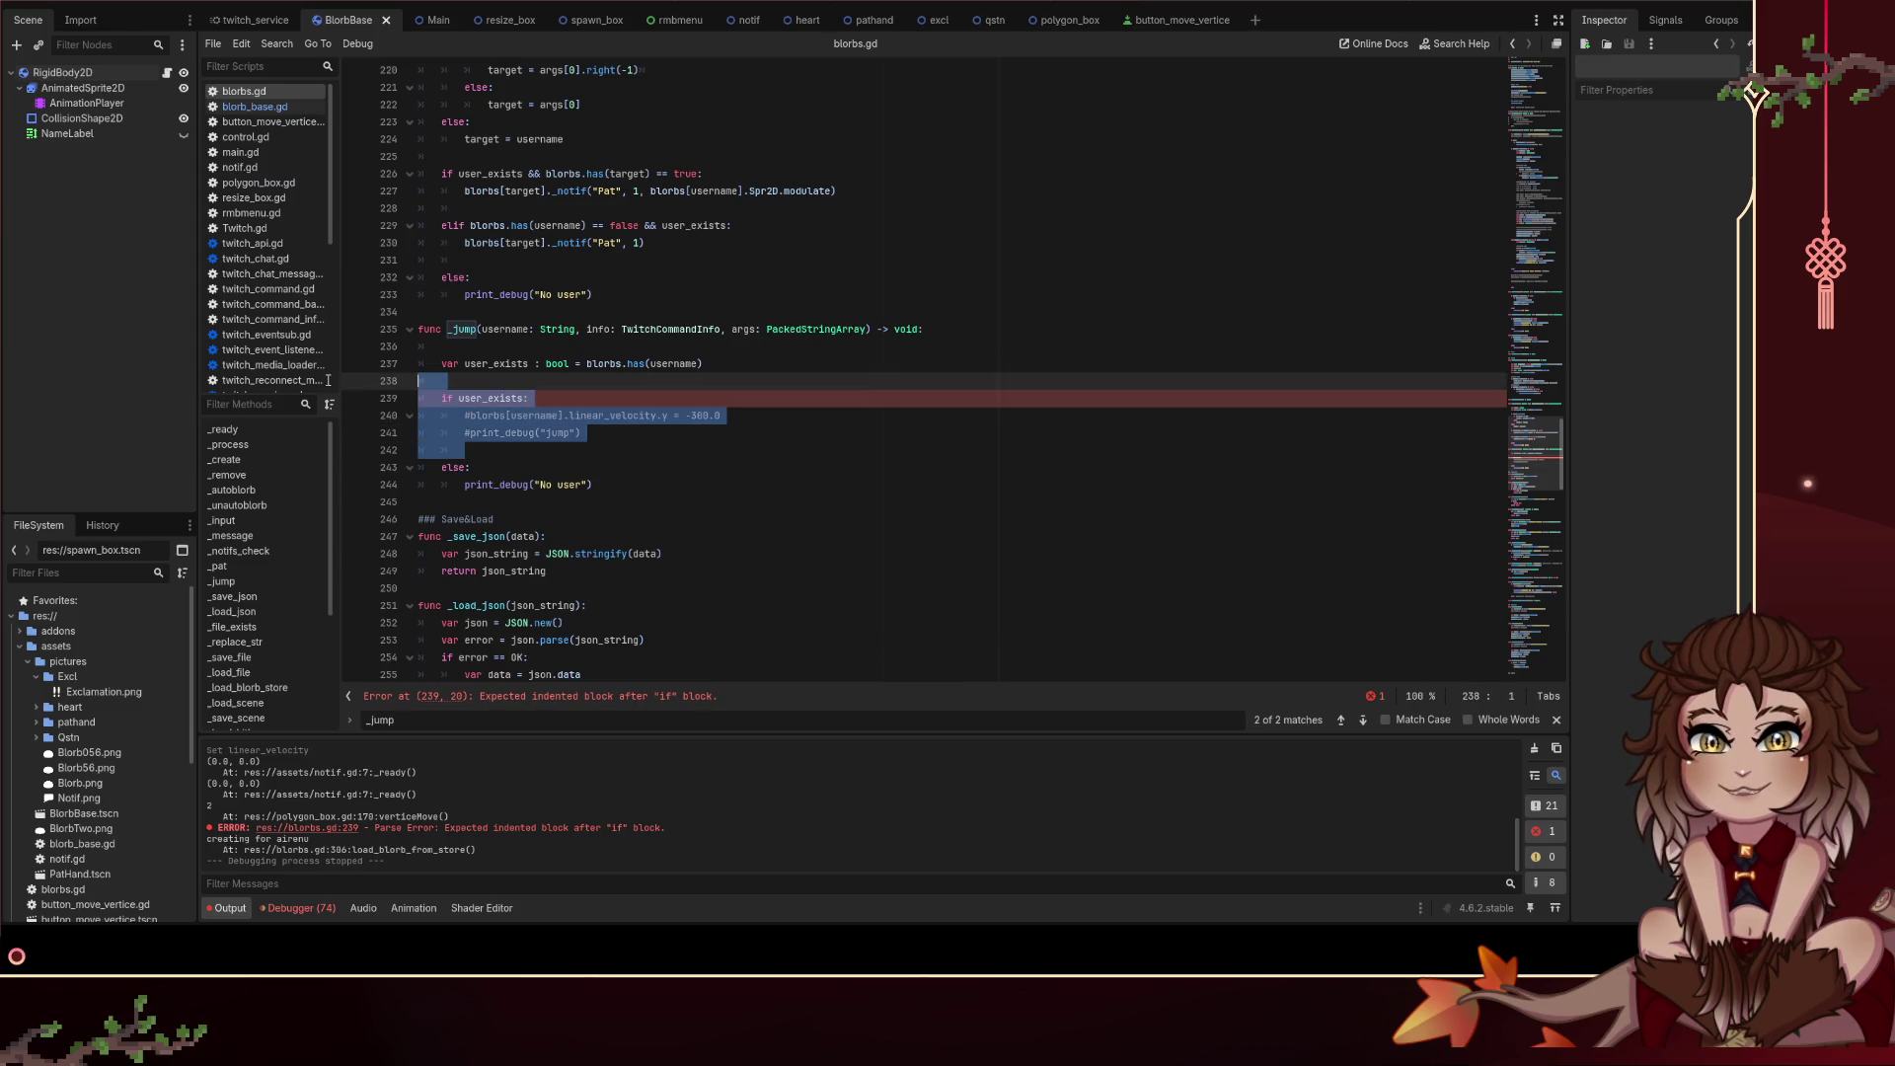
{"action": "left_click", "coordinate": [778, 426]}
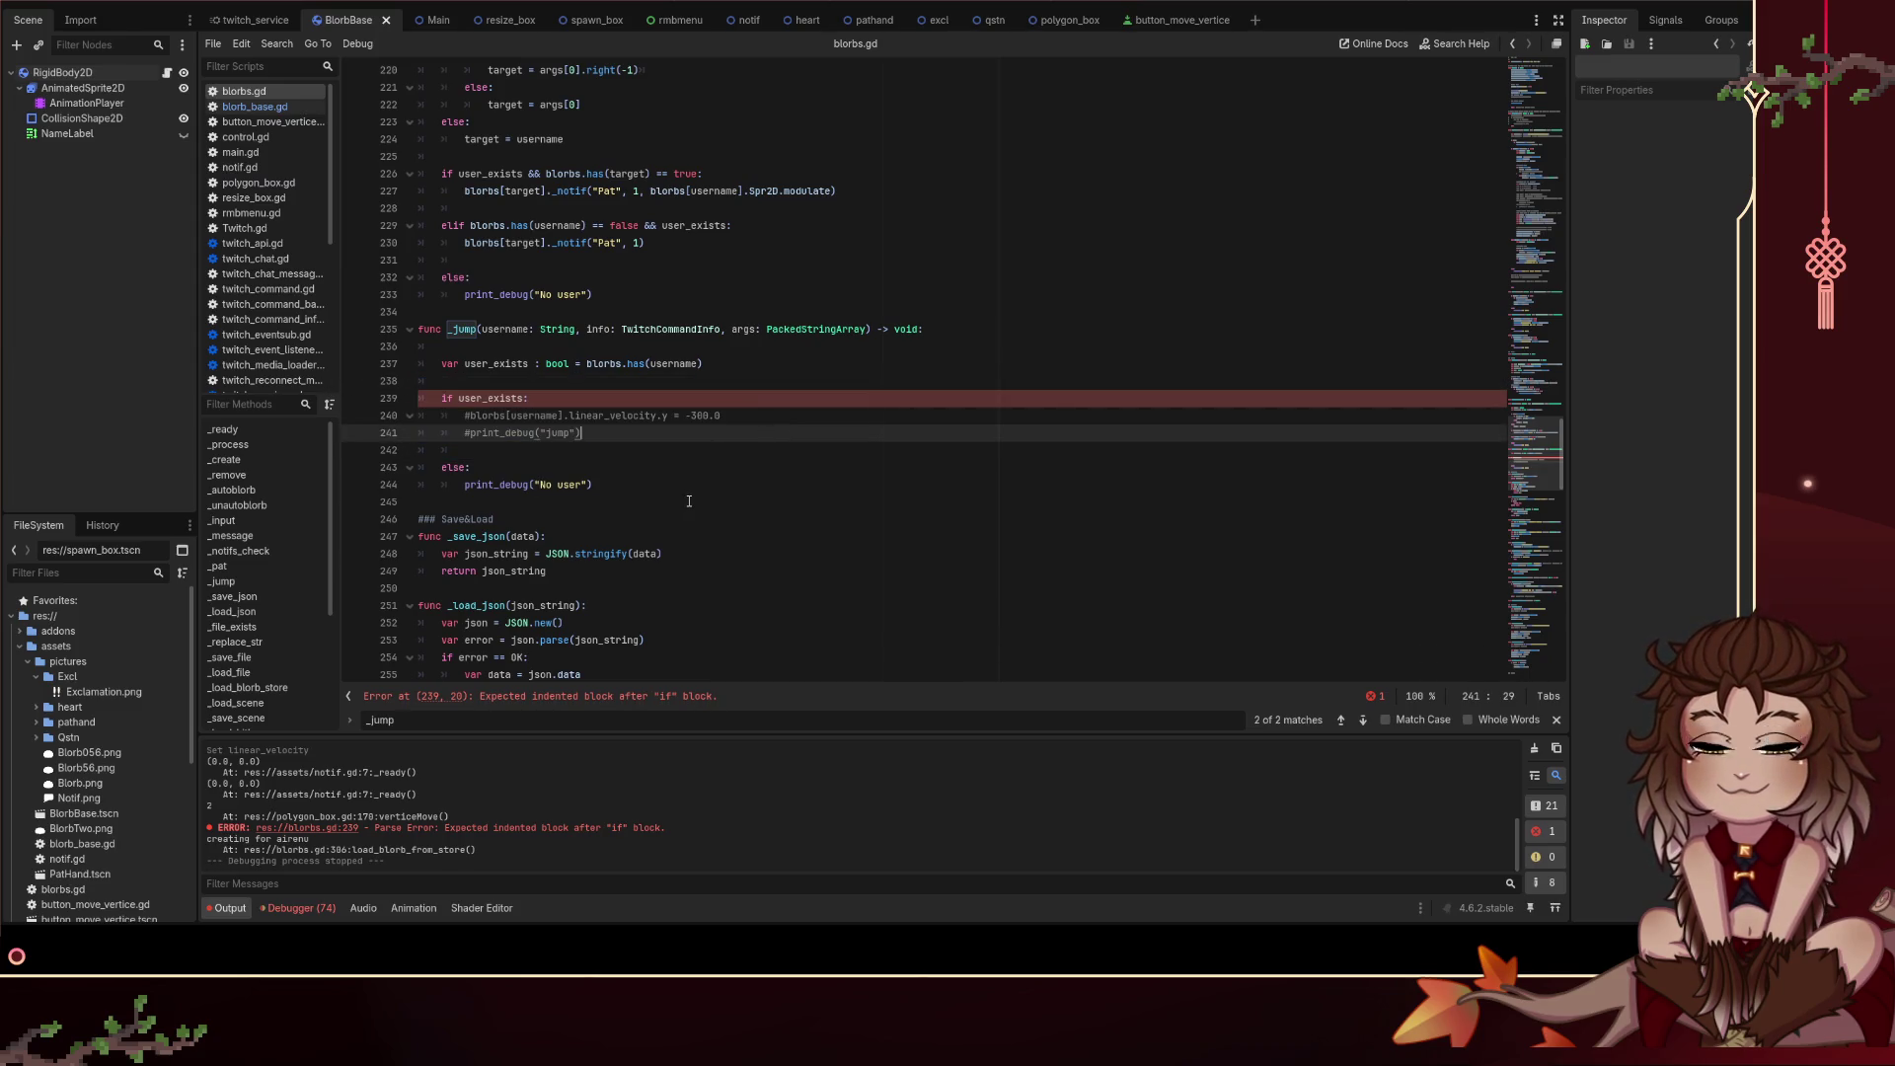
{"action": "left_click", "coordinate": [611, 502]}
{"action": "left_click", "coordinate": [440, 398]}
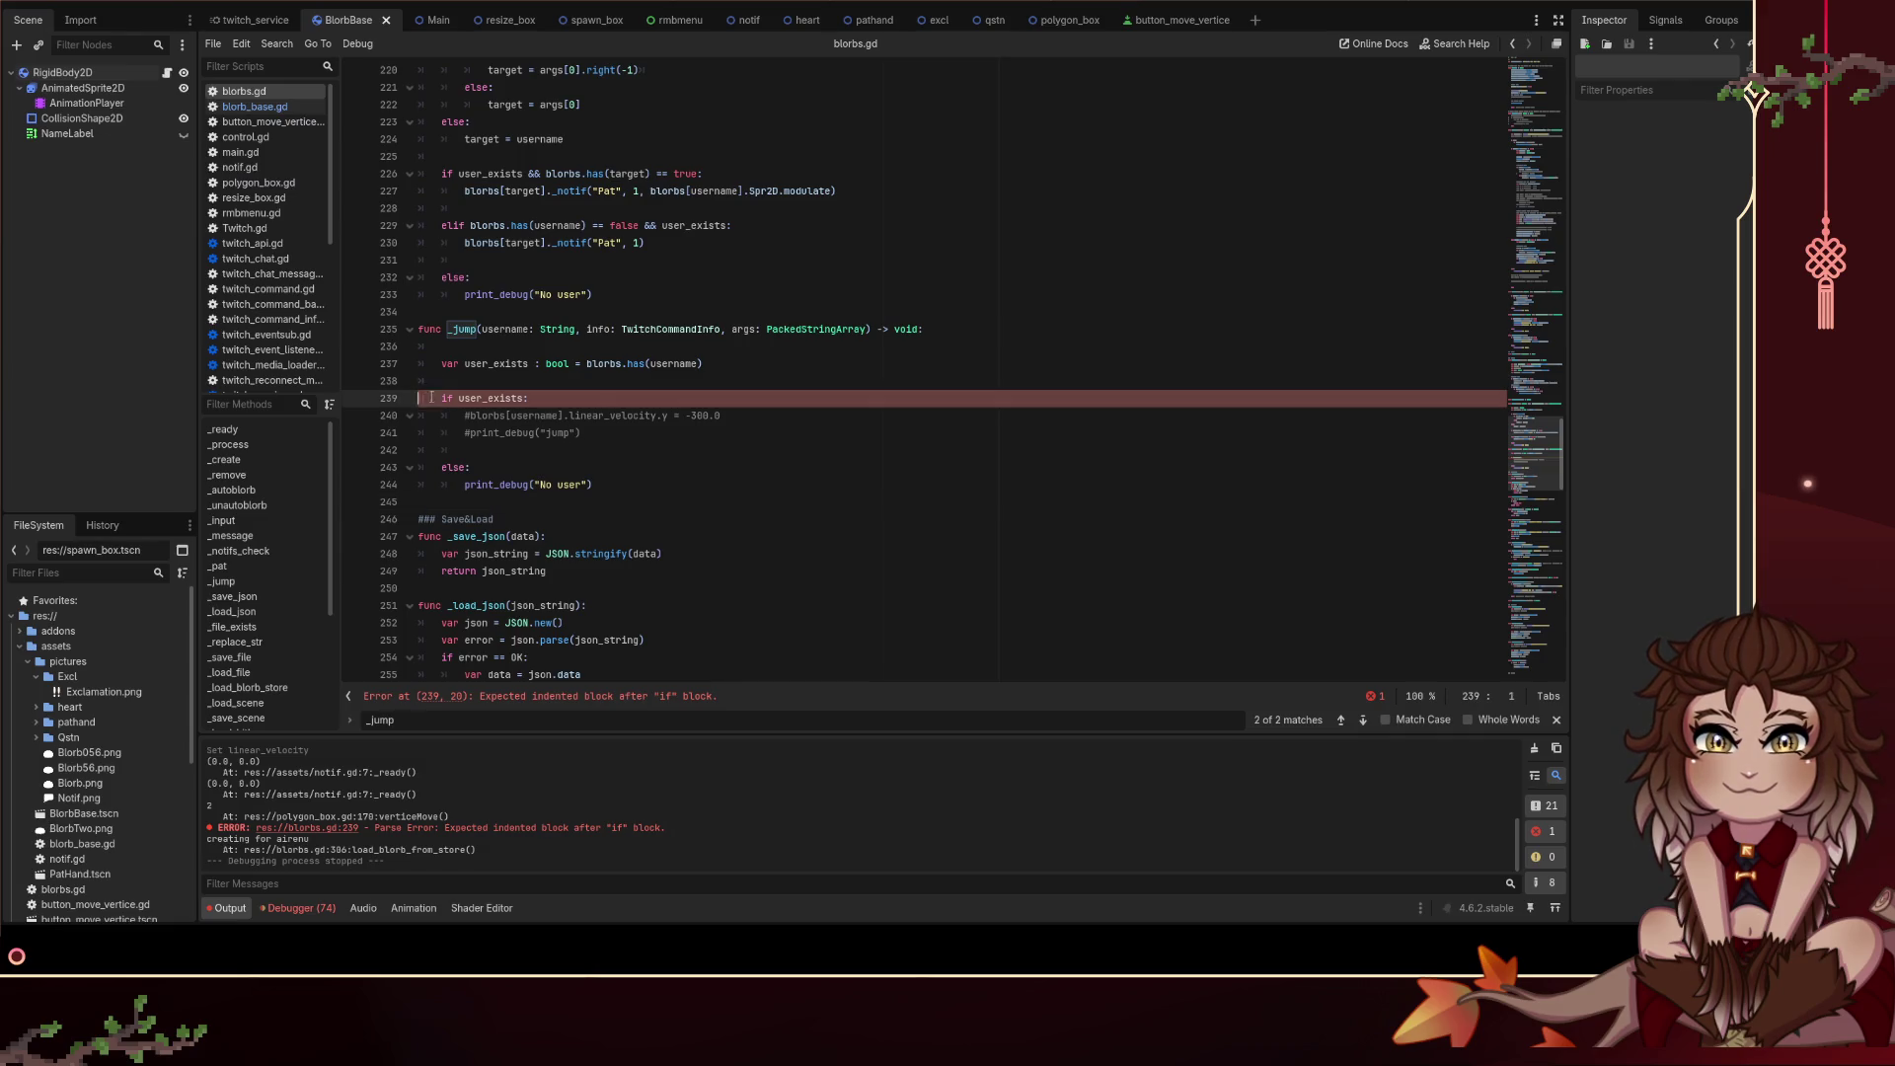
{"action": "type", "text": "#"}
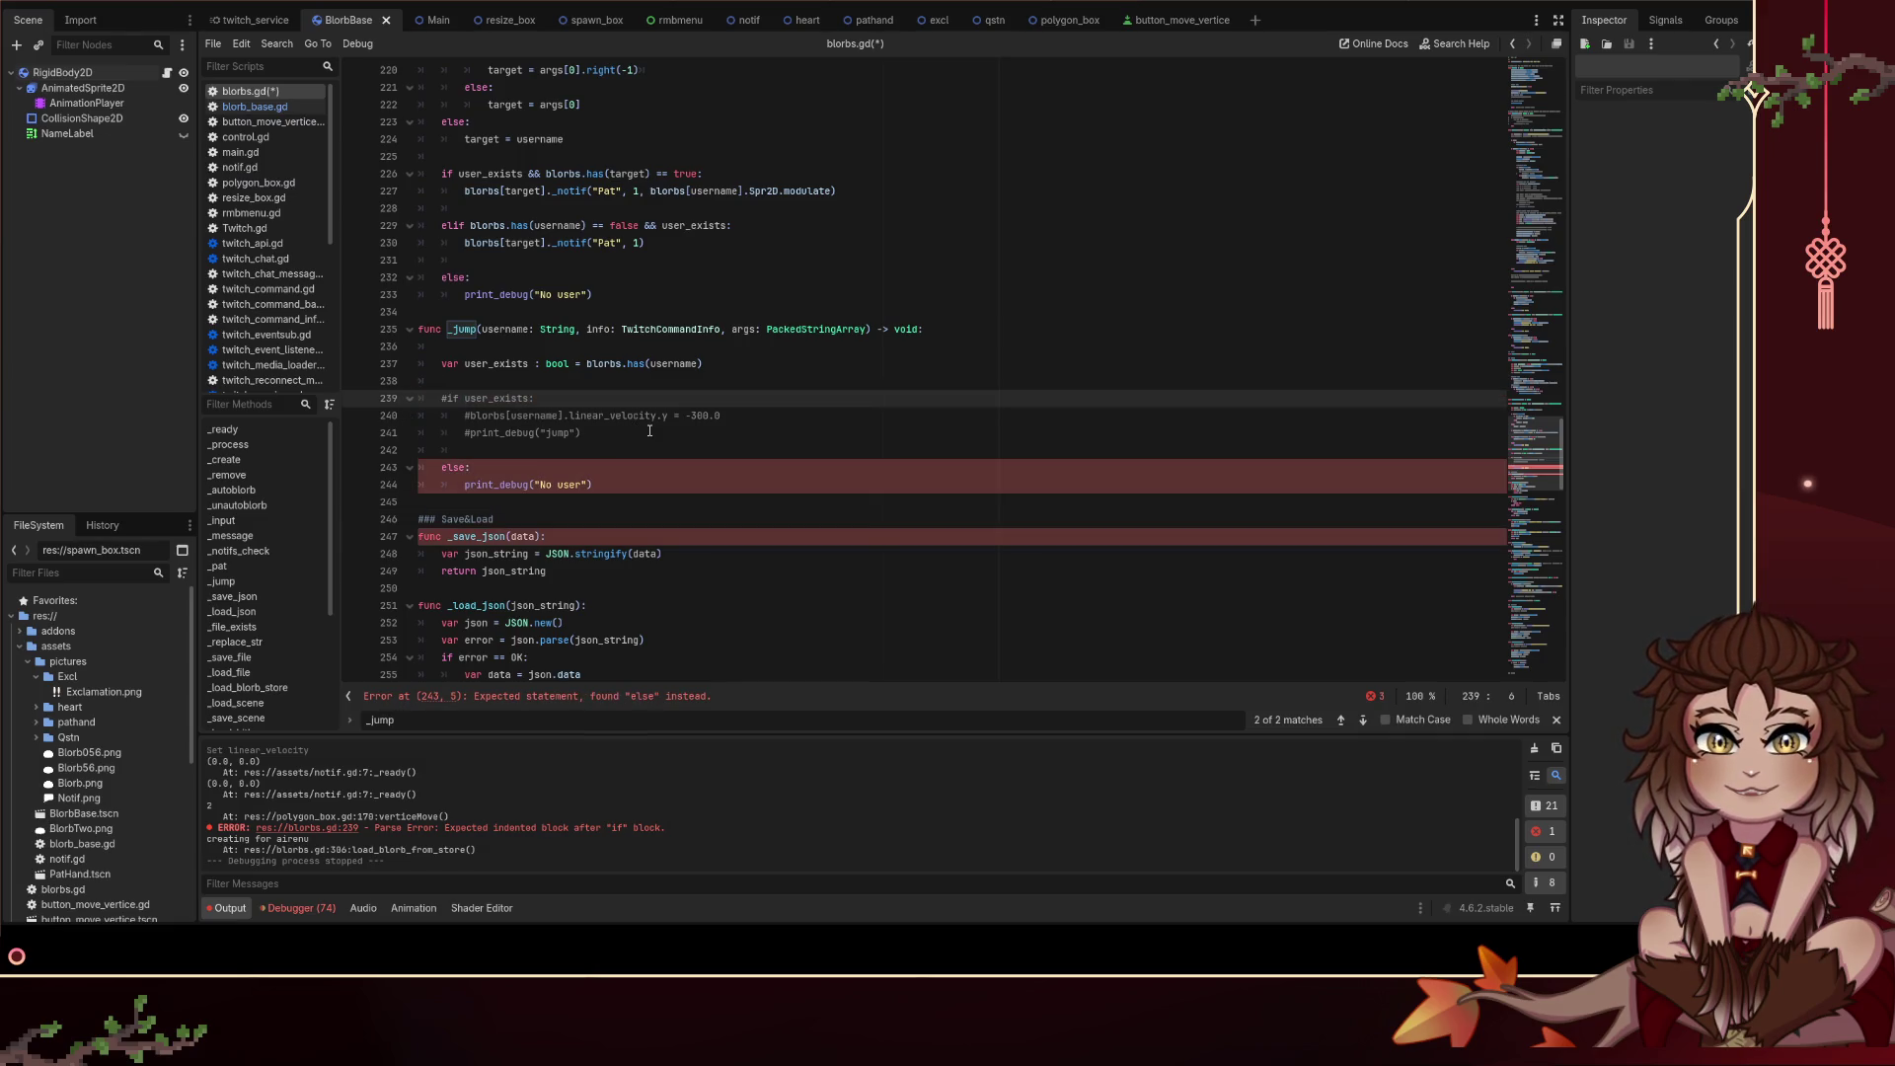
{"action": "left_click", "coordinate": [435, 468]}
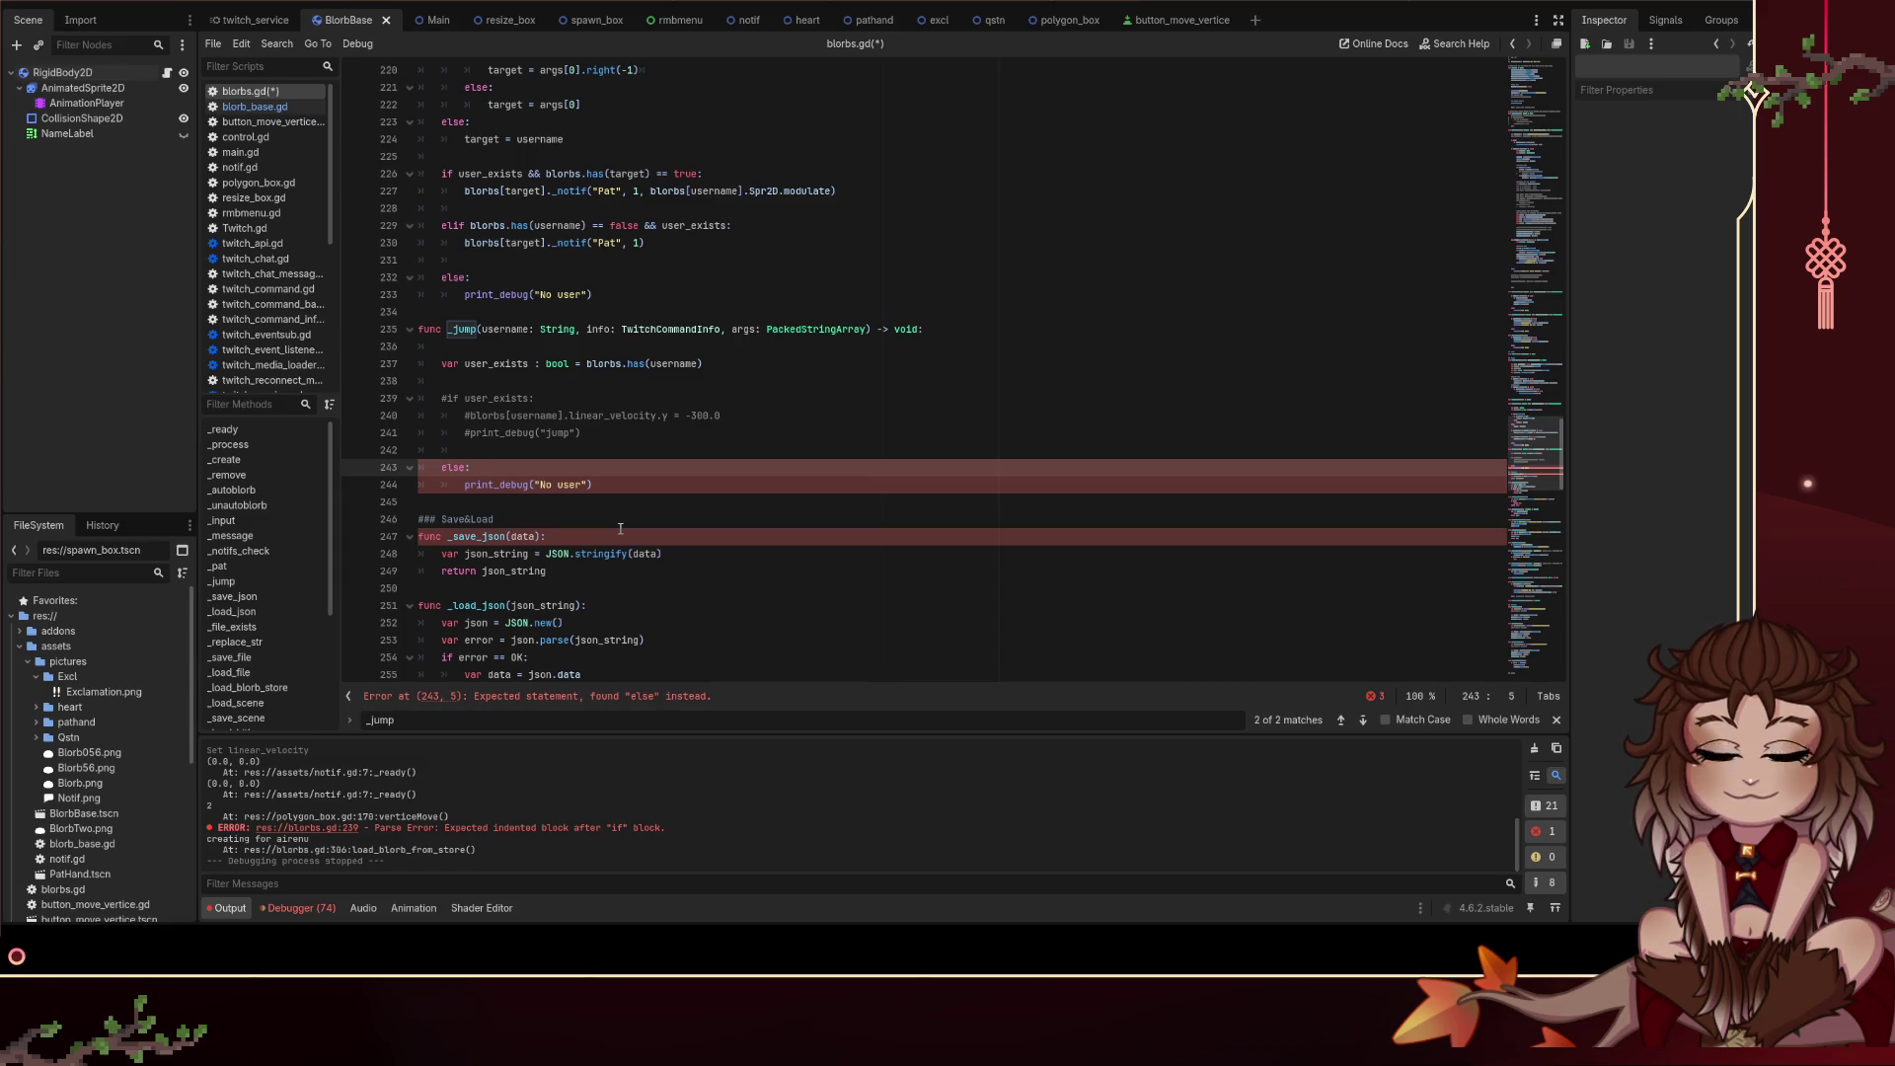
{"action": "type", "text": "#"}
{"action": "key", "text": "Down"}
{"action": "key", "text": "Home"}
{"action": "type", "text": "ä"}
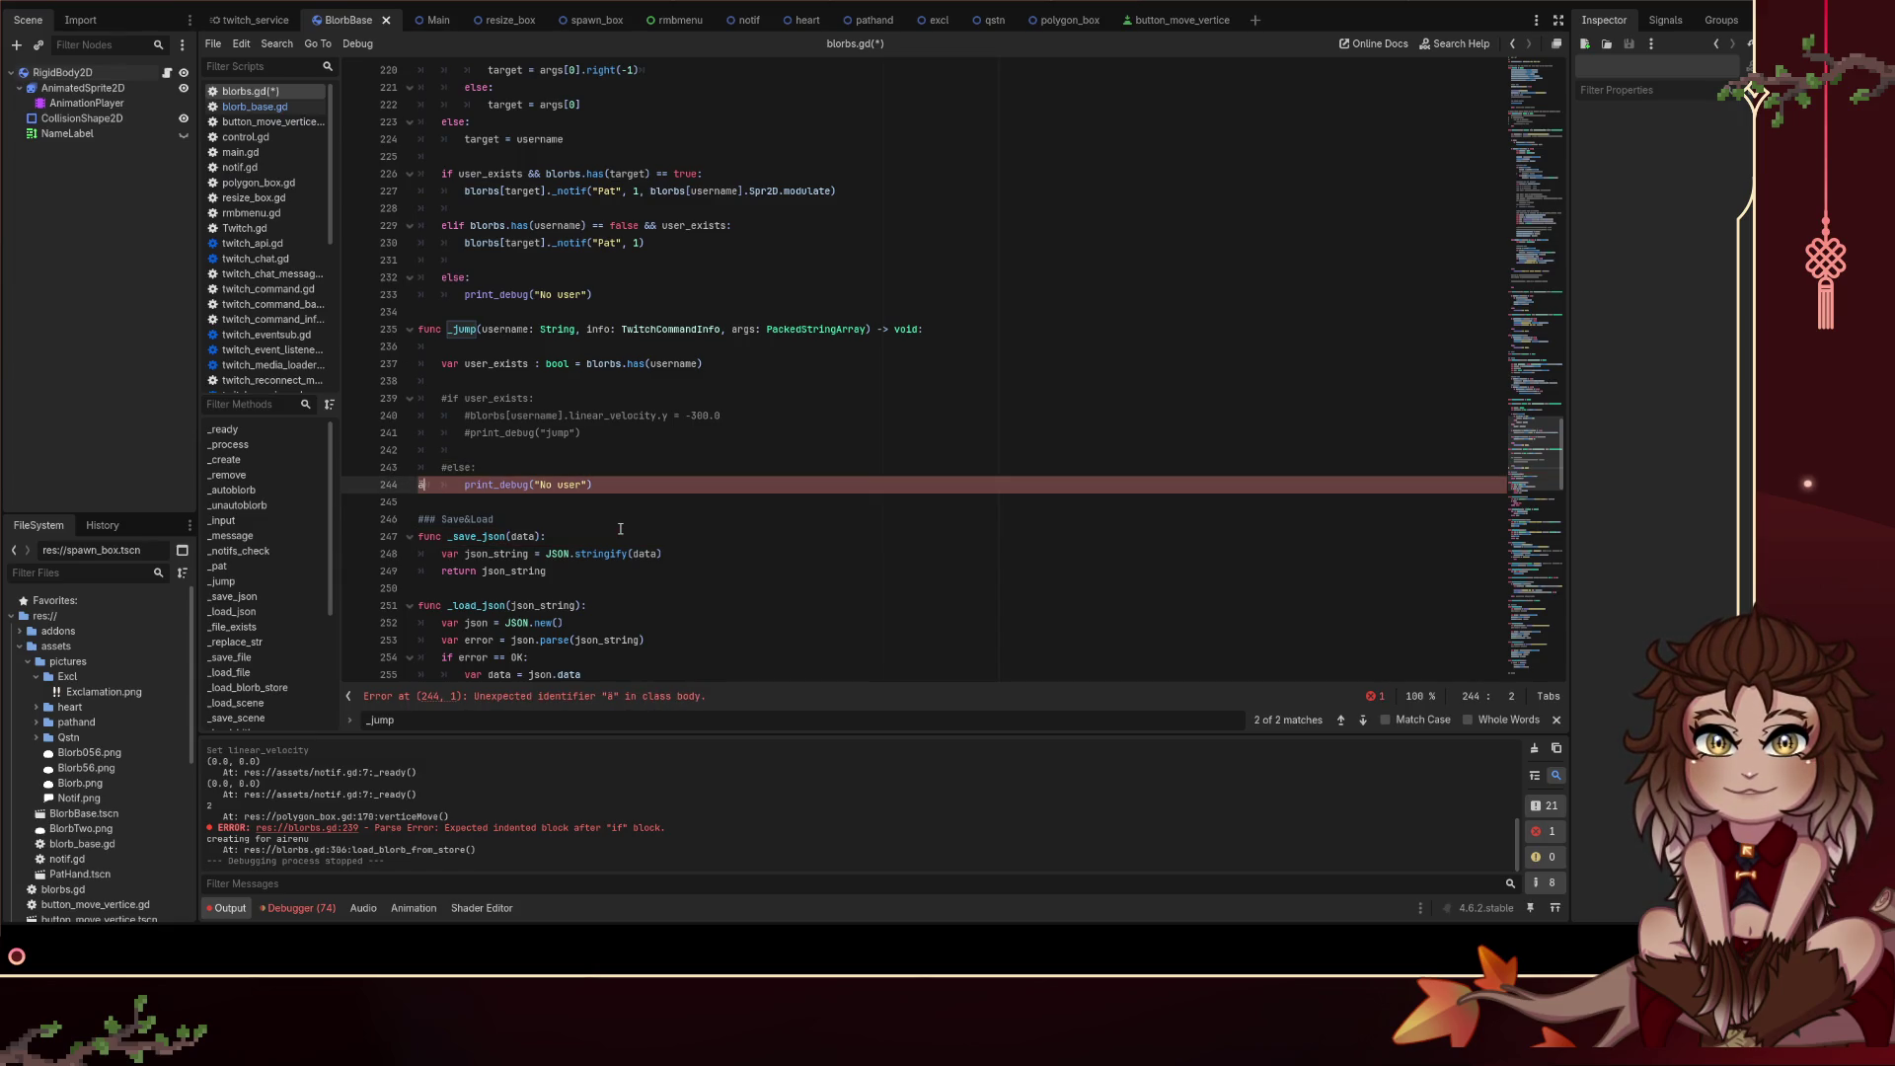
{"action": "key", "text": "BackSpace"}
{"action": "type", "text": "#"}
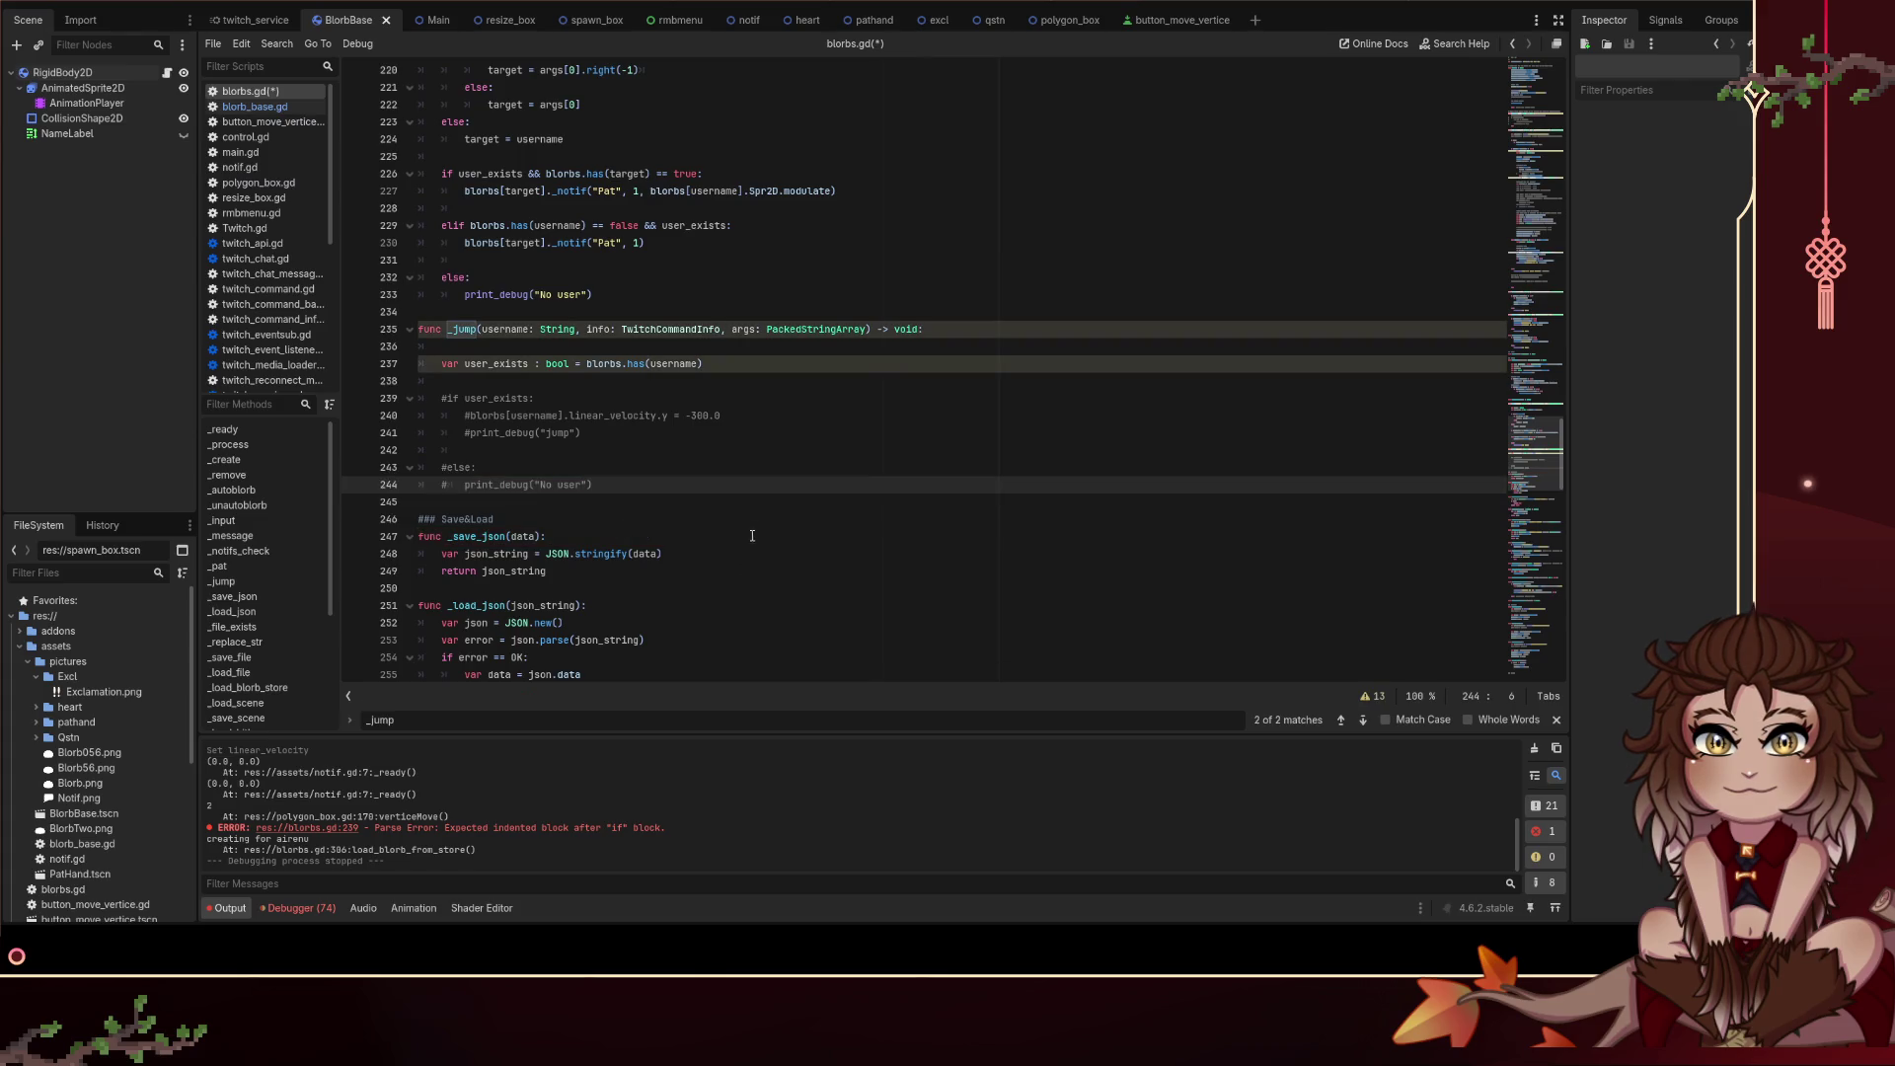
{"action": "left_click", "coordinate": [760, 523]}
{"action": "key", "text": "ctrl+s"}
Step: Add 'pass' at the top of _jump, comment out the user_exists var line, and save
{"action": "scroll", "coordinate": [770, 514], "scroll_direction": "up", "scroll_amount": 2}
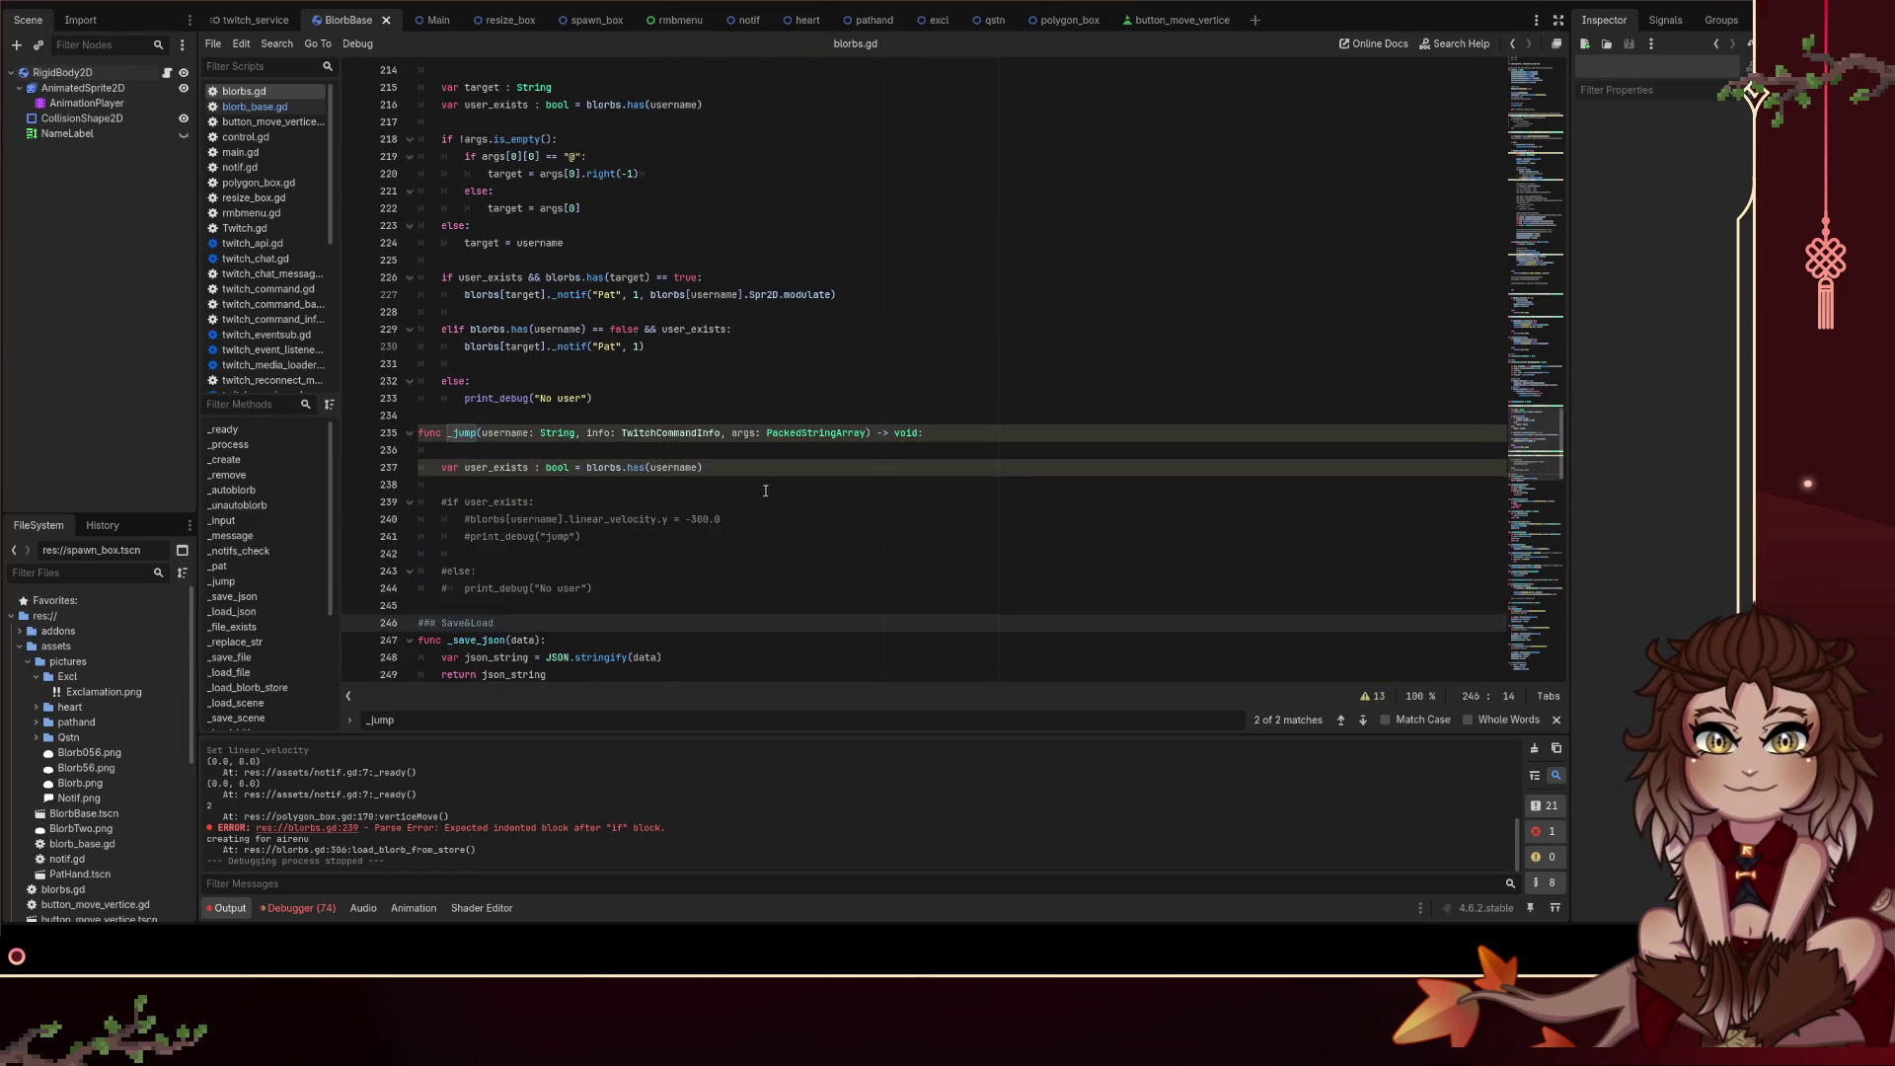
{"action": "scroll", "coordinate": [765, 490], "scroll_direction": "up", "scroll_amount": 1}
{"action": "left_click", "coordinate": [442, 520]}
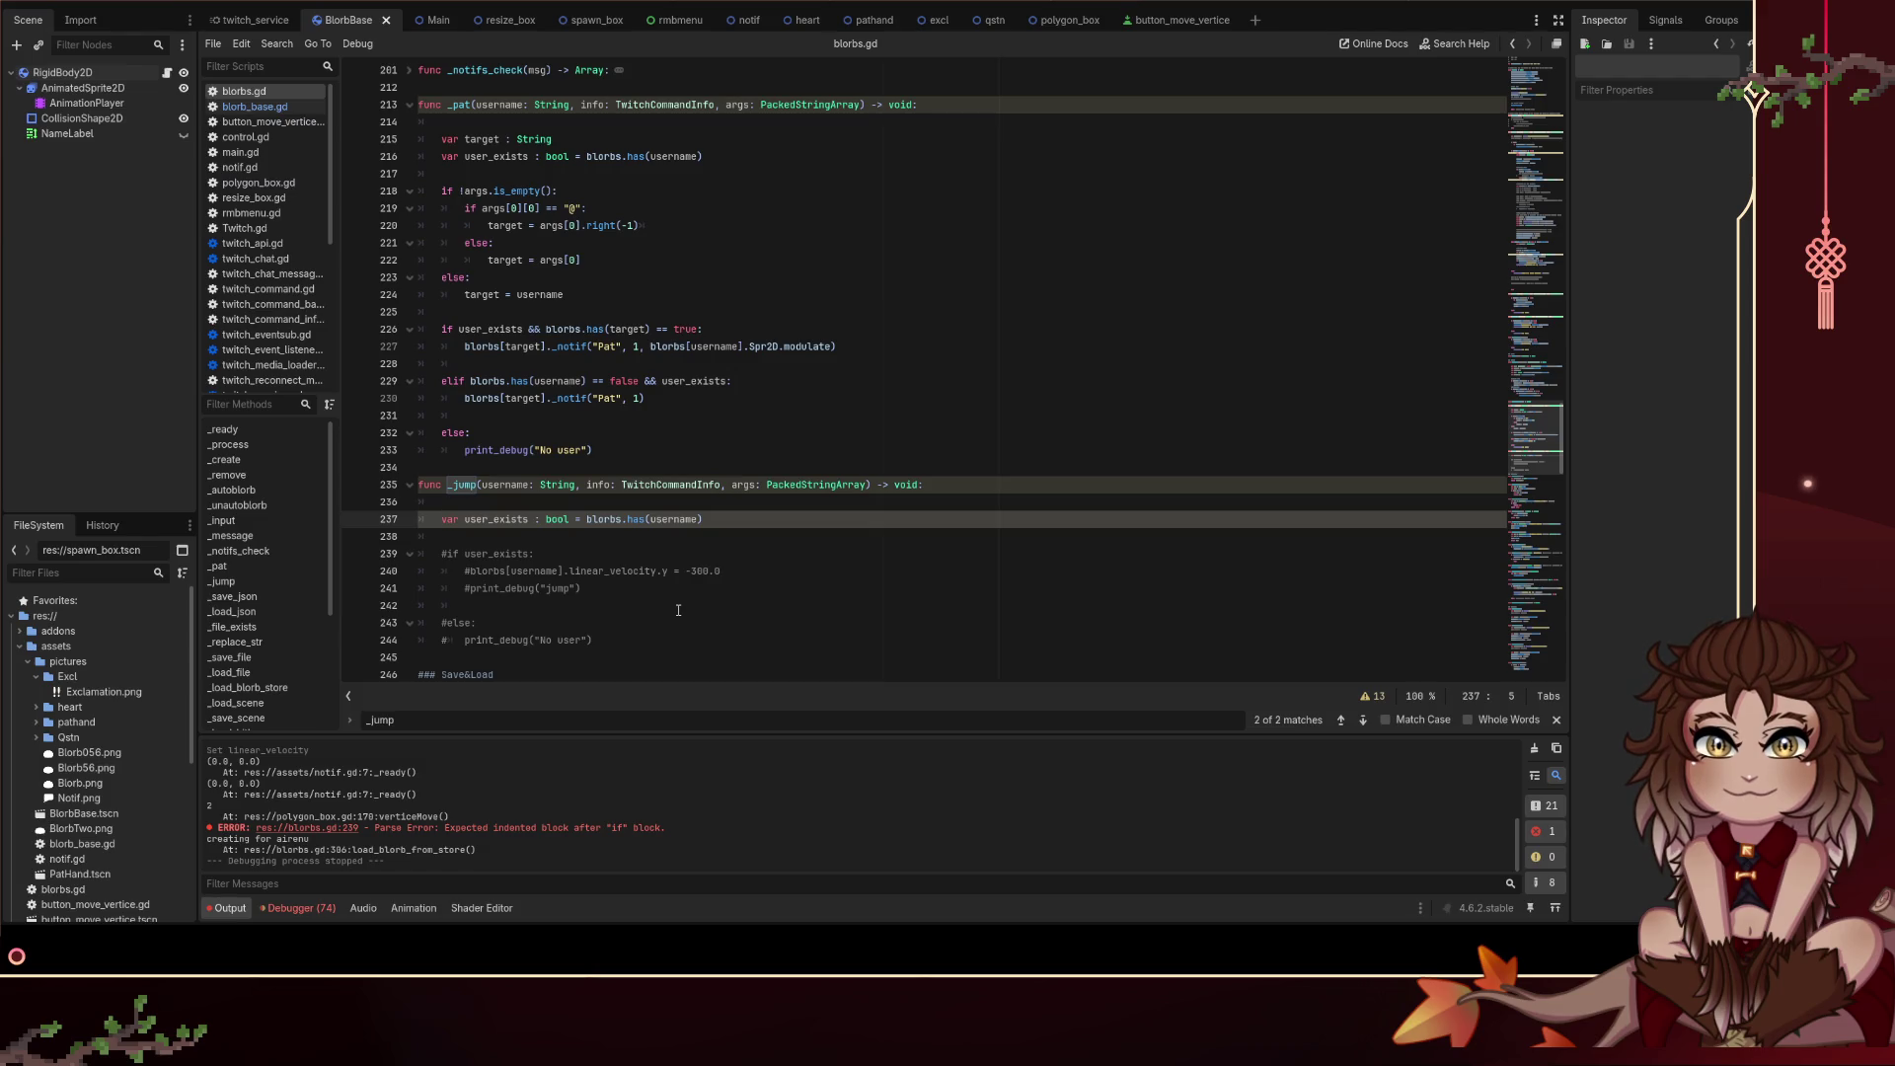
{"action": "key", "text": "Up"}
{"action": "type", "text": "pass"}
{"action": "key", "text": "Down"}
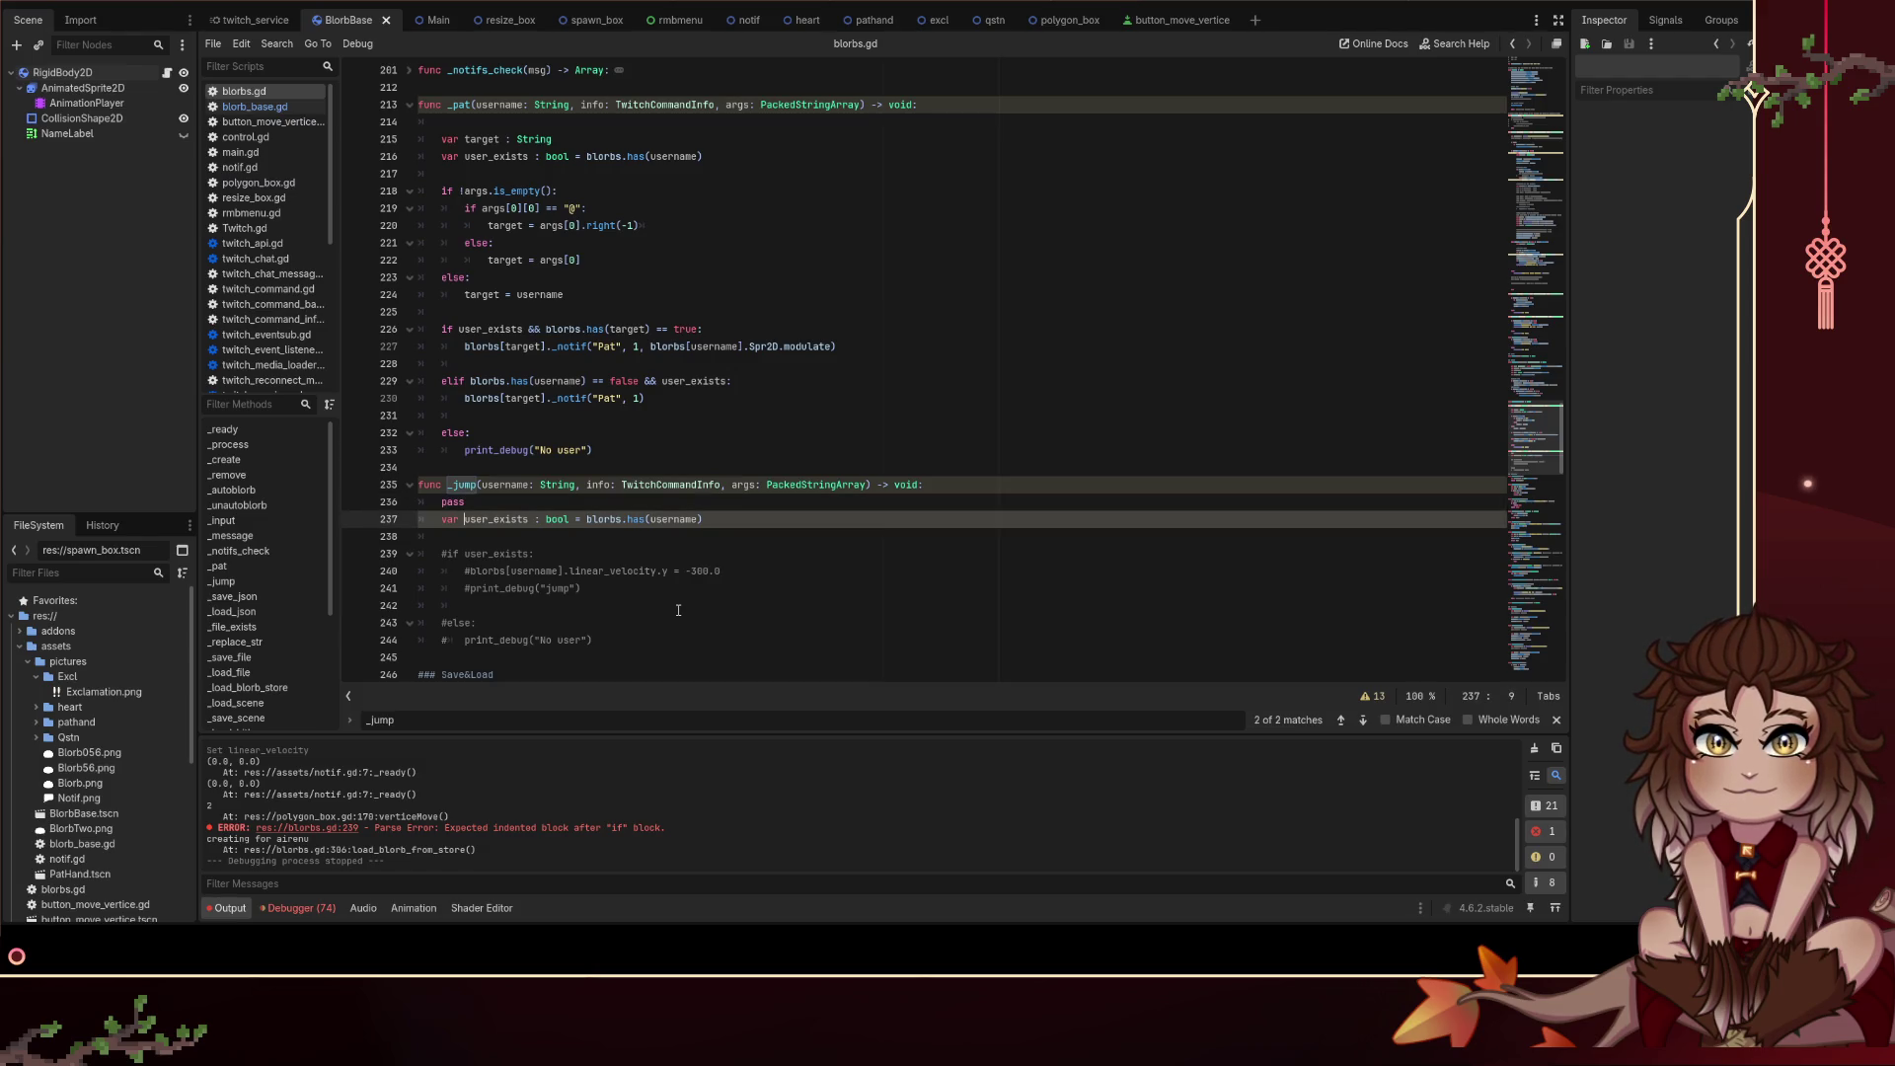
{"action": "key", "text": "Up"}
{"action": "key", "text": "Down"}
{"action": "key", "text": "Home"}
{"action": "type", "text": "#"}
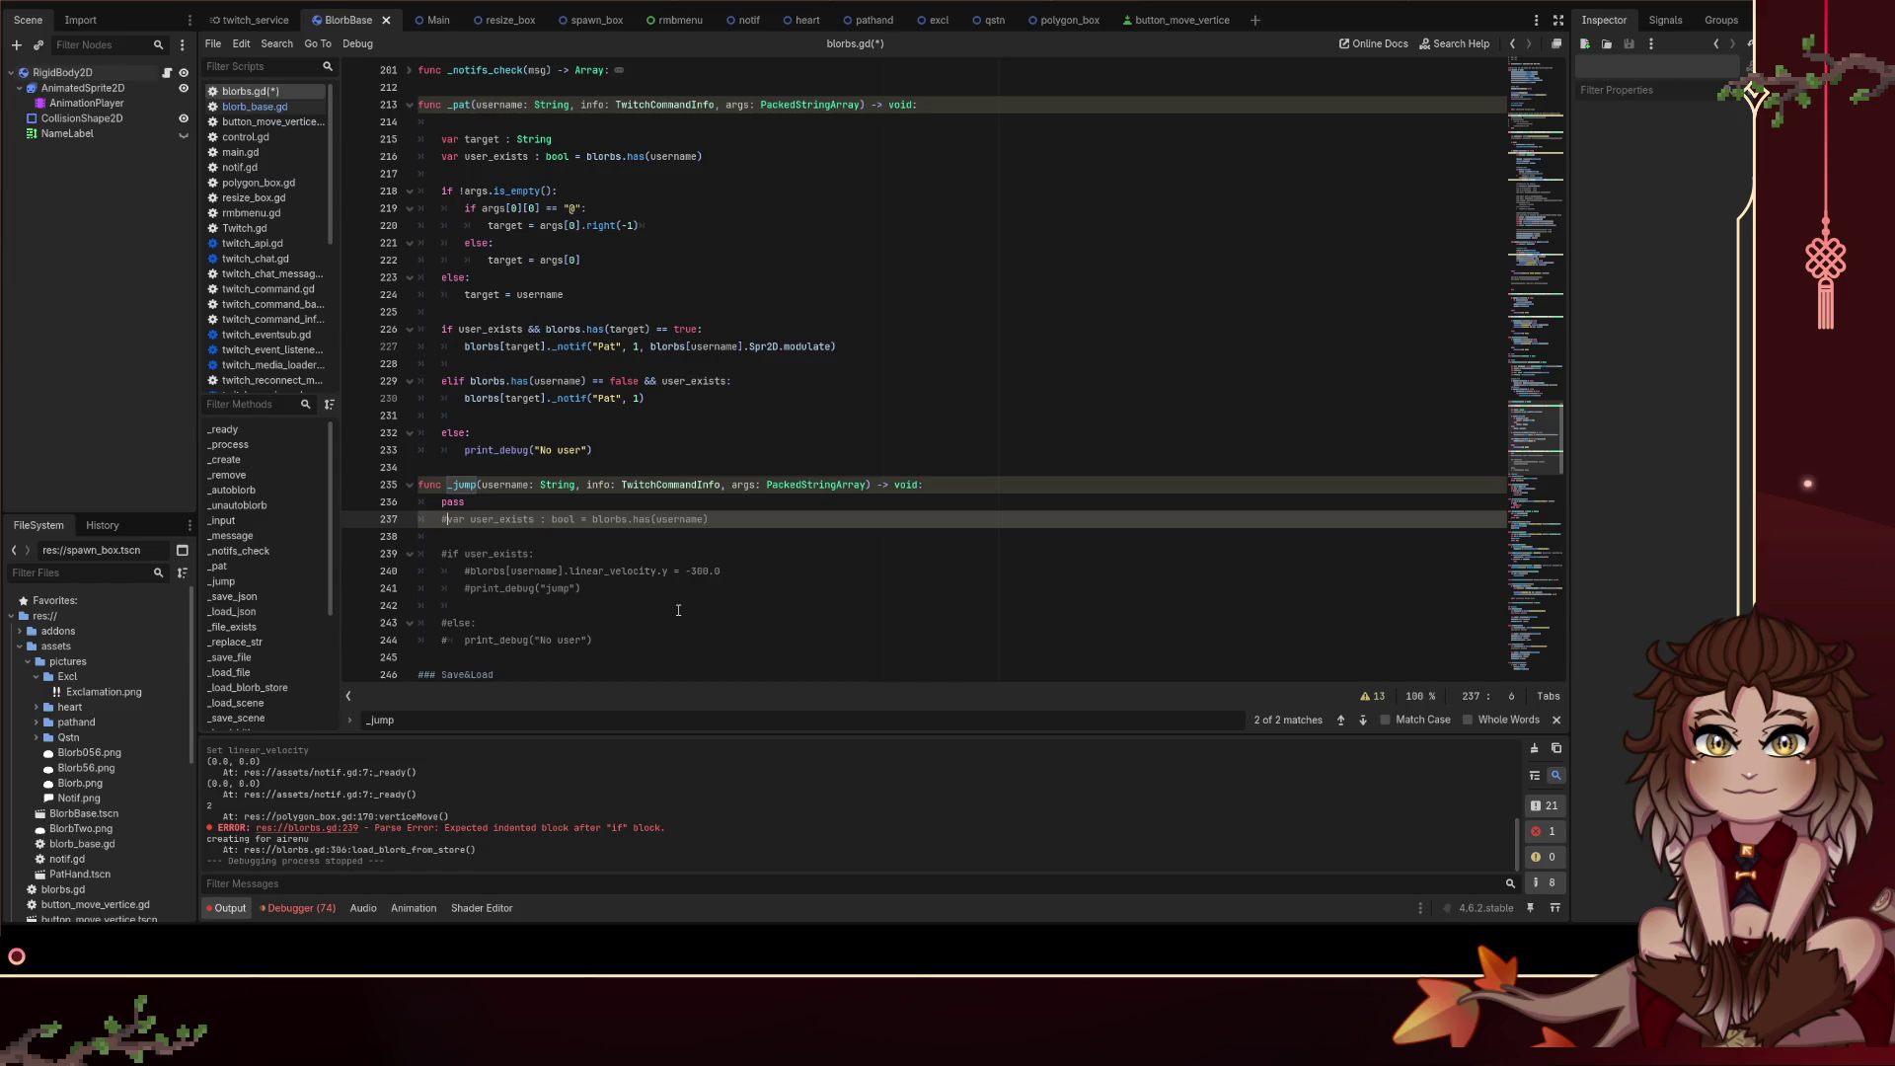
{"action": "key", "text": "ctrl+s"}
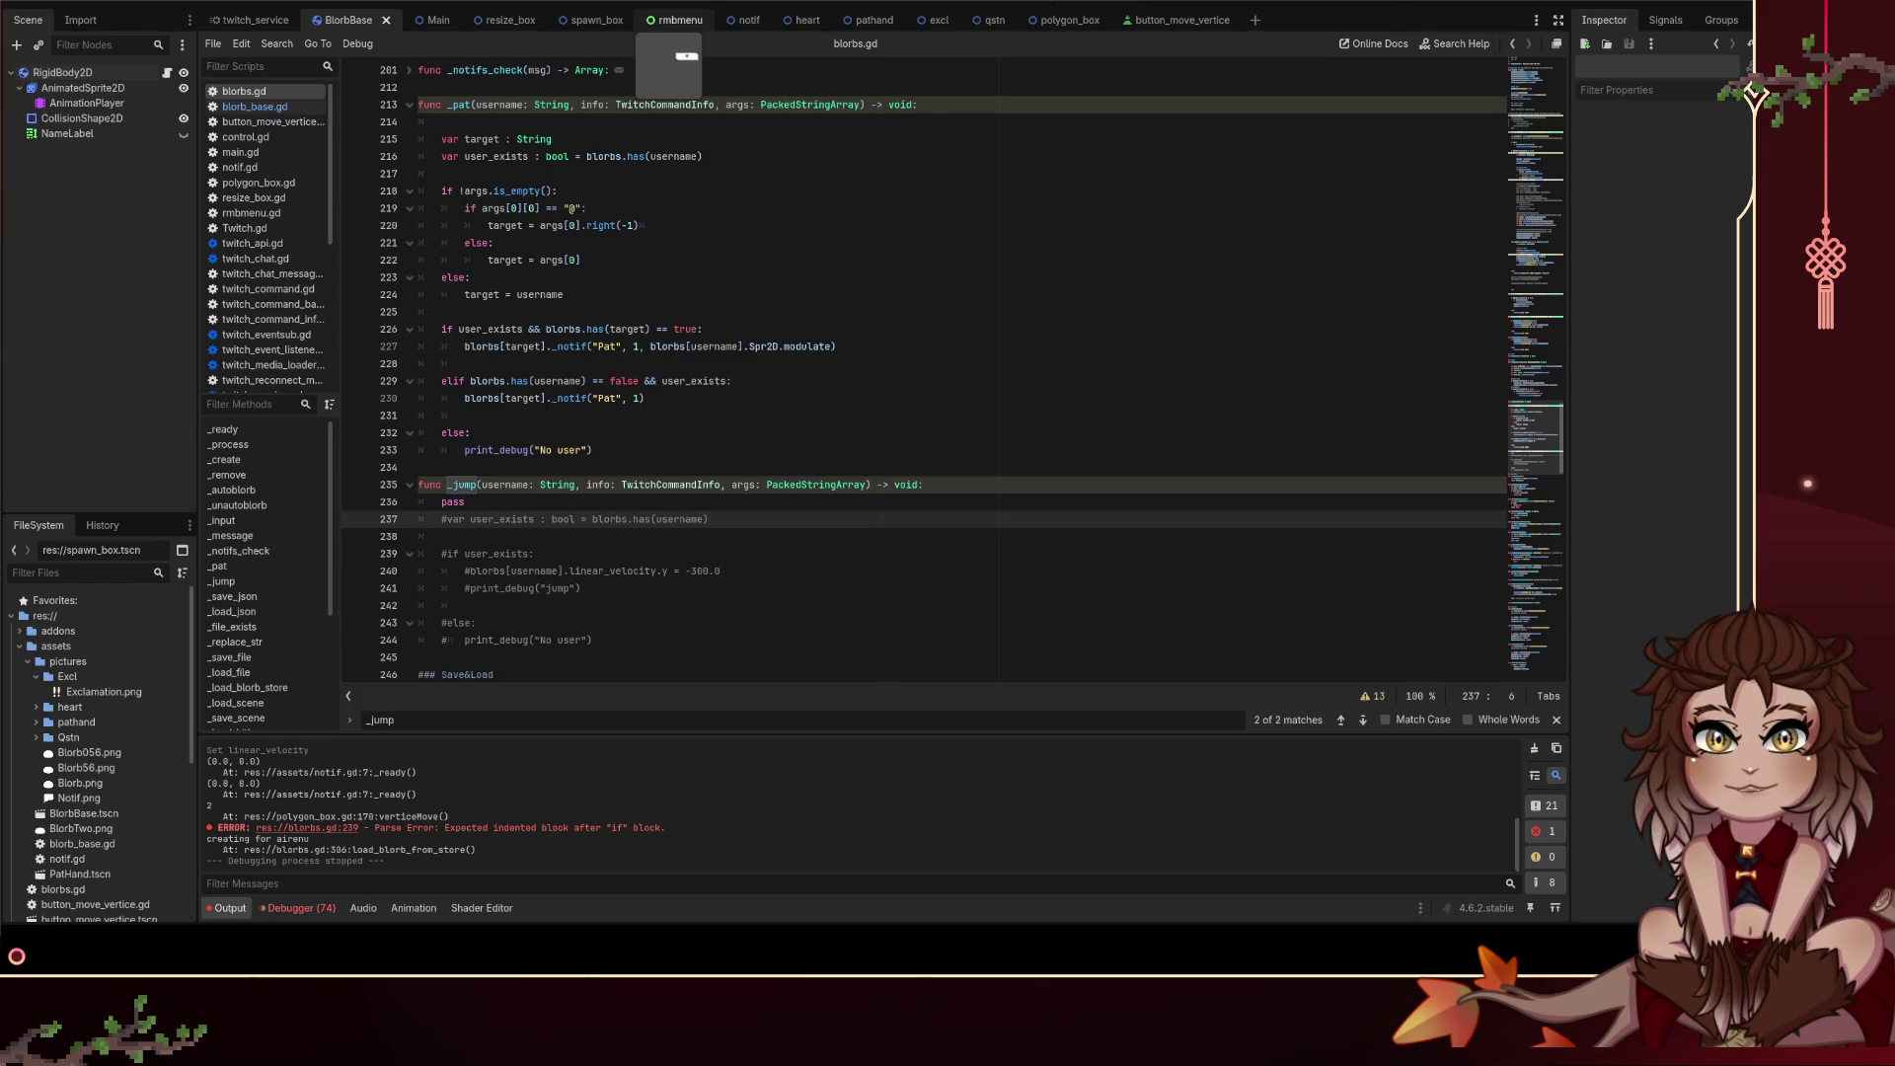
Step: Switch from the rmbmenu scene to the twitch_service scene
{"action": "left_click", "coordinate": [659, 21]}
{"action": "left_click", "coordinate": [255, 19]}
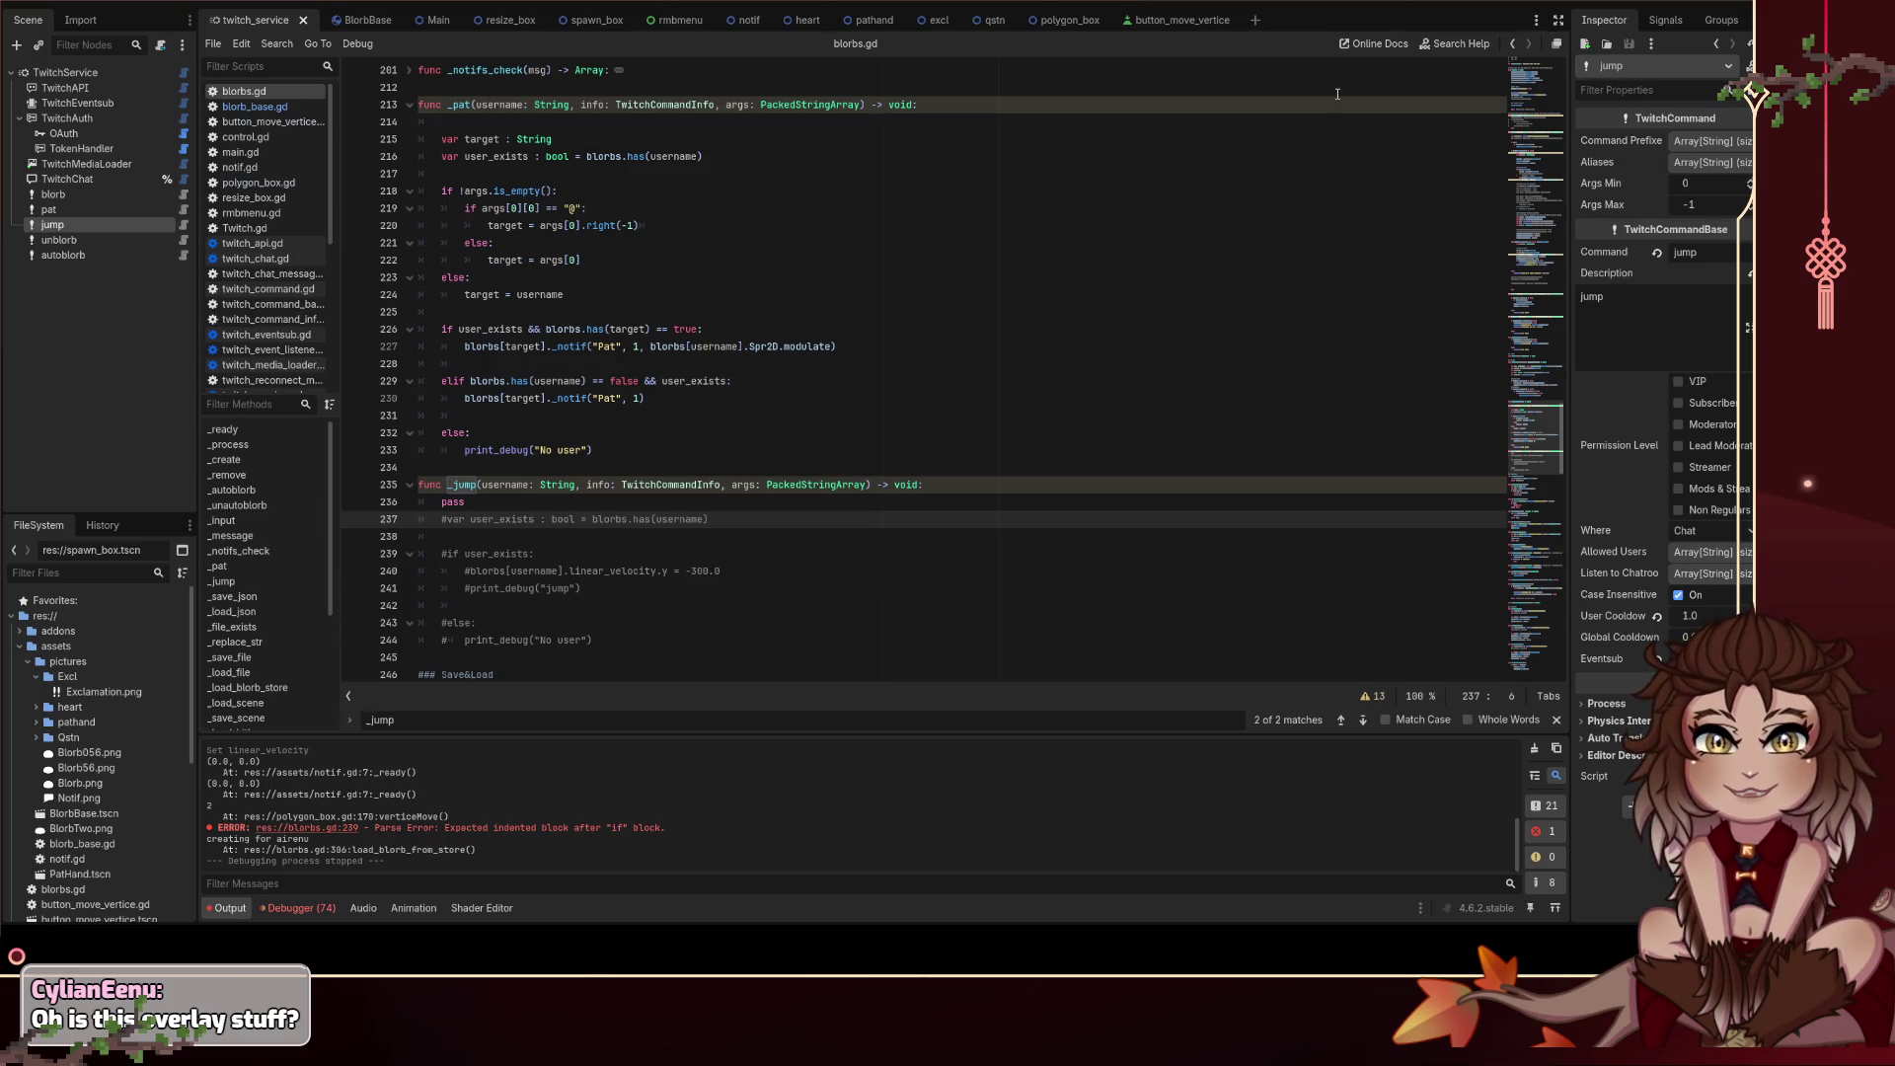
Step: Run the project, draw a four-cornered grey polygon, and move it right and down
{"action": "left_click", "coordinate": [1548, 2]}
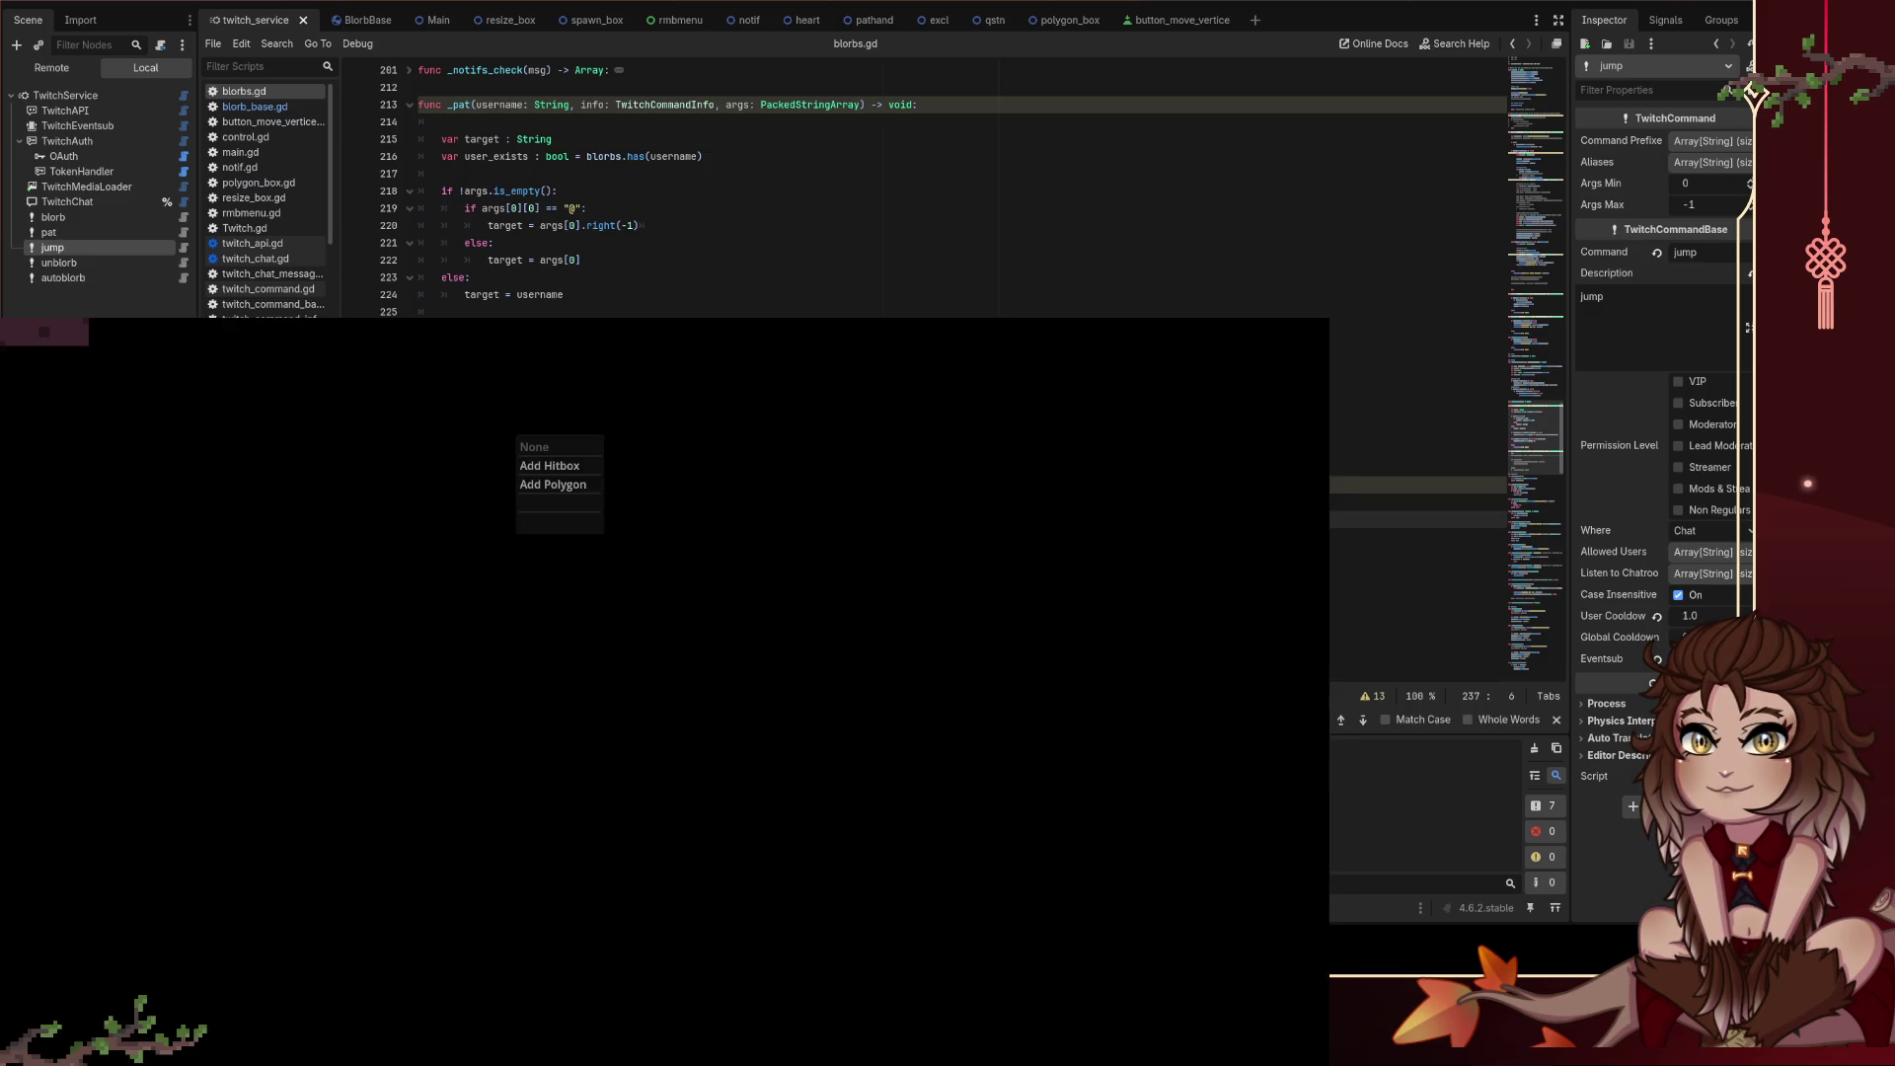
{"action": "right_click", "coordinate": [605, 643]}
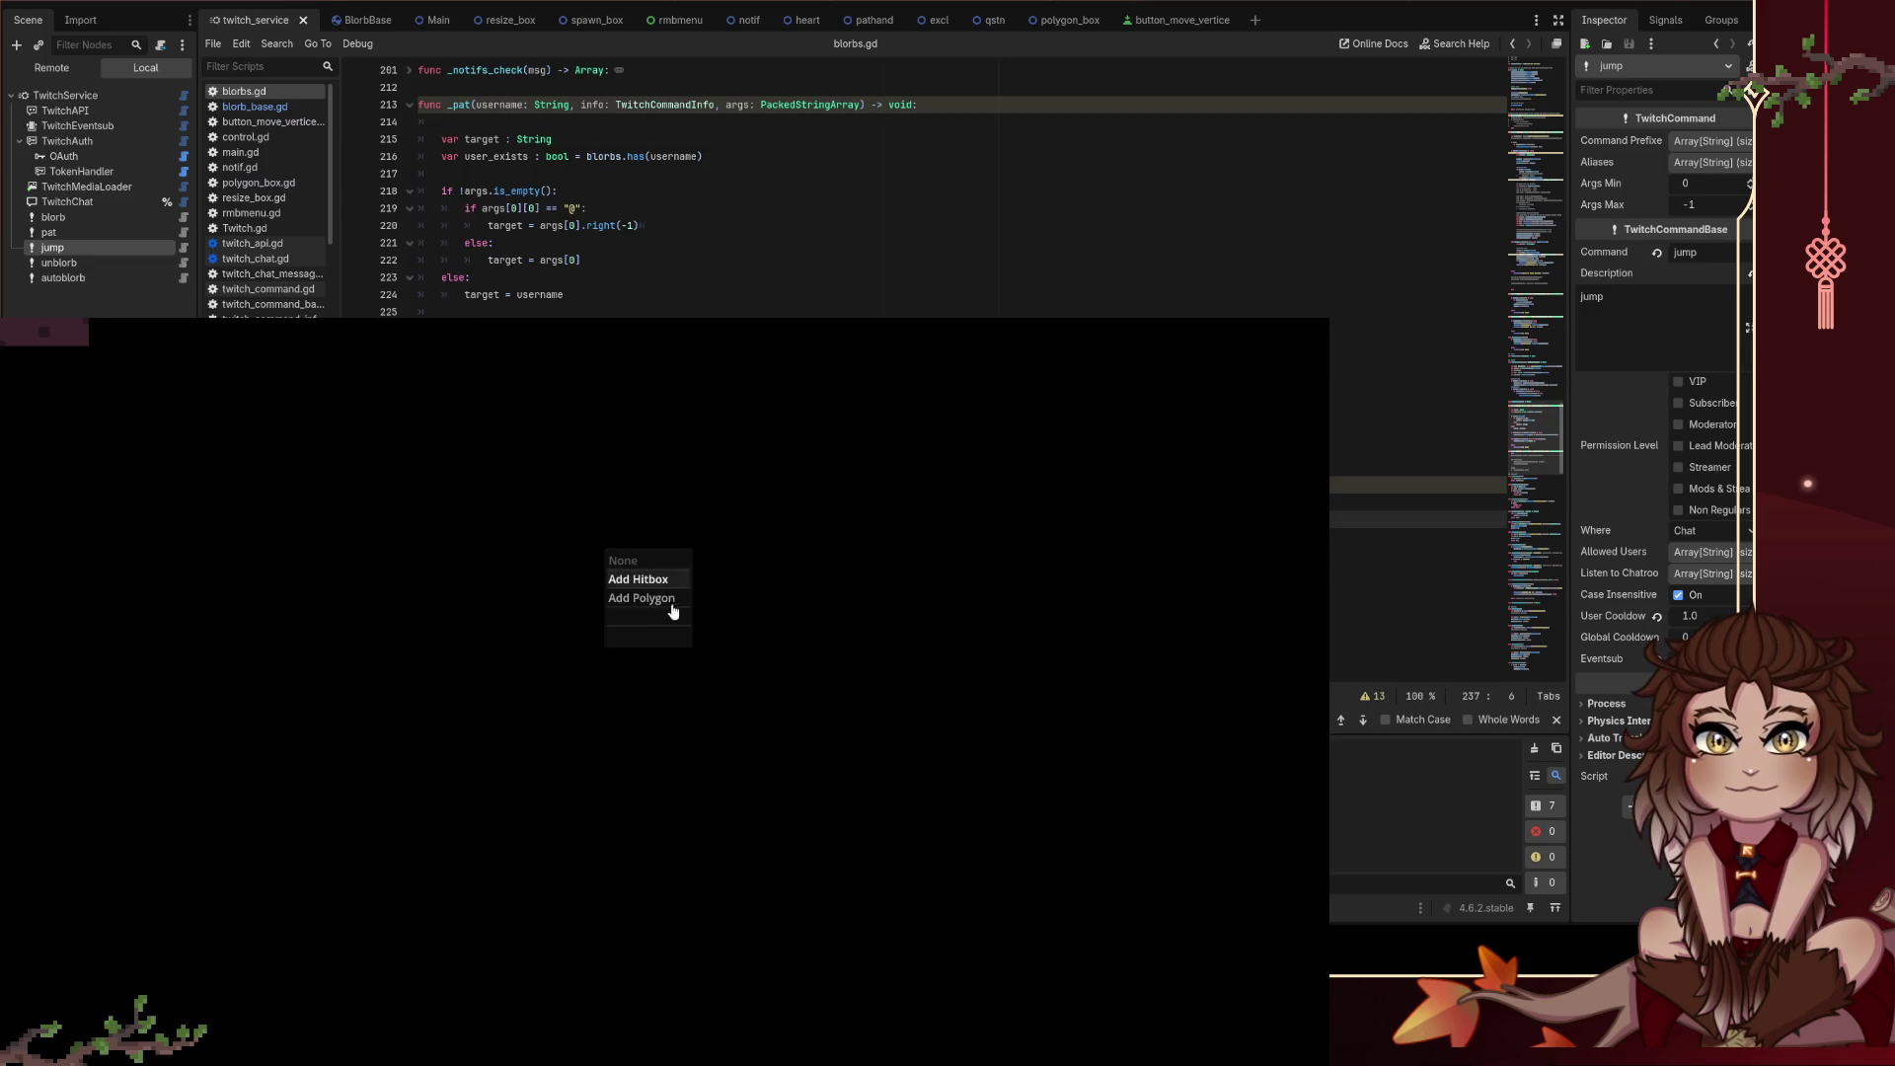
{"action": "left_click", "coordinate": [668, 605]}
{"action": "left_click", "coordinate": [454, 545]}
{"action": "left_click", "coordinate": [333, 805]}
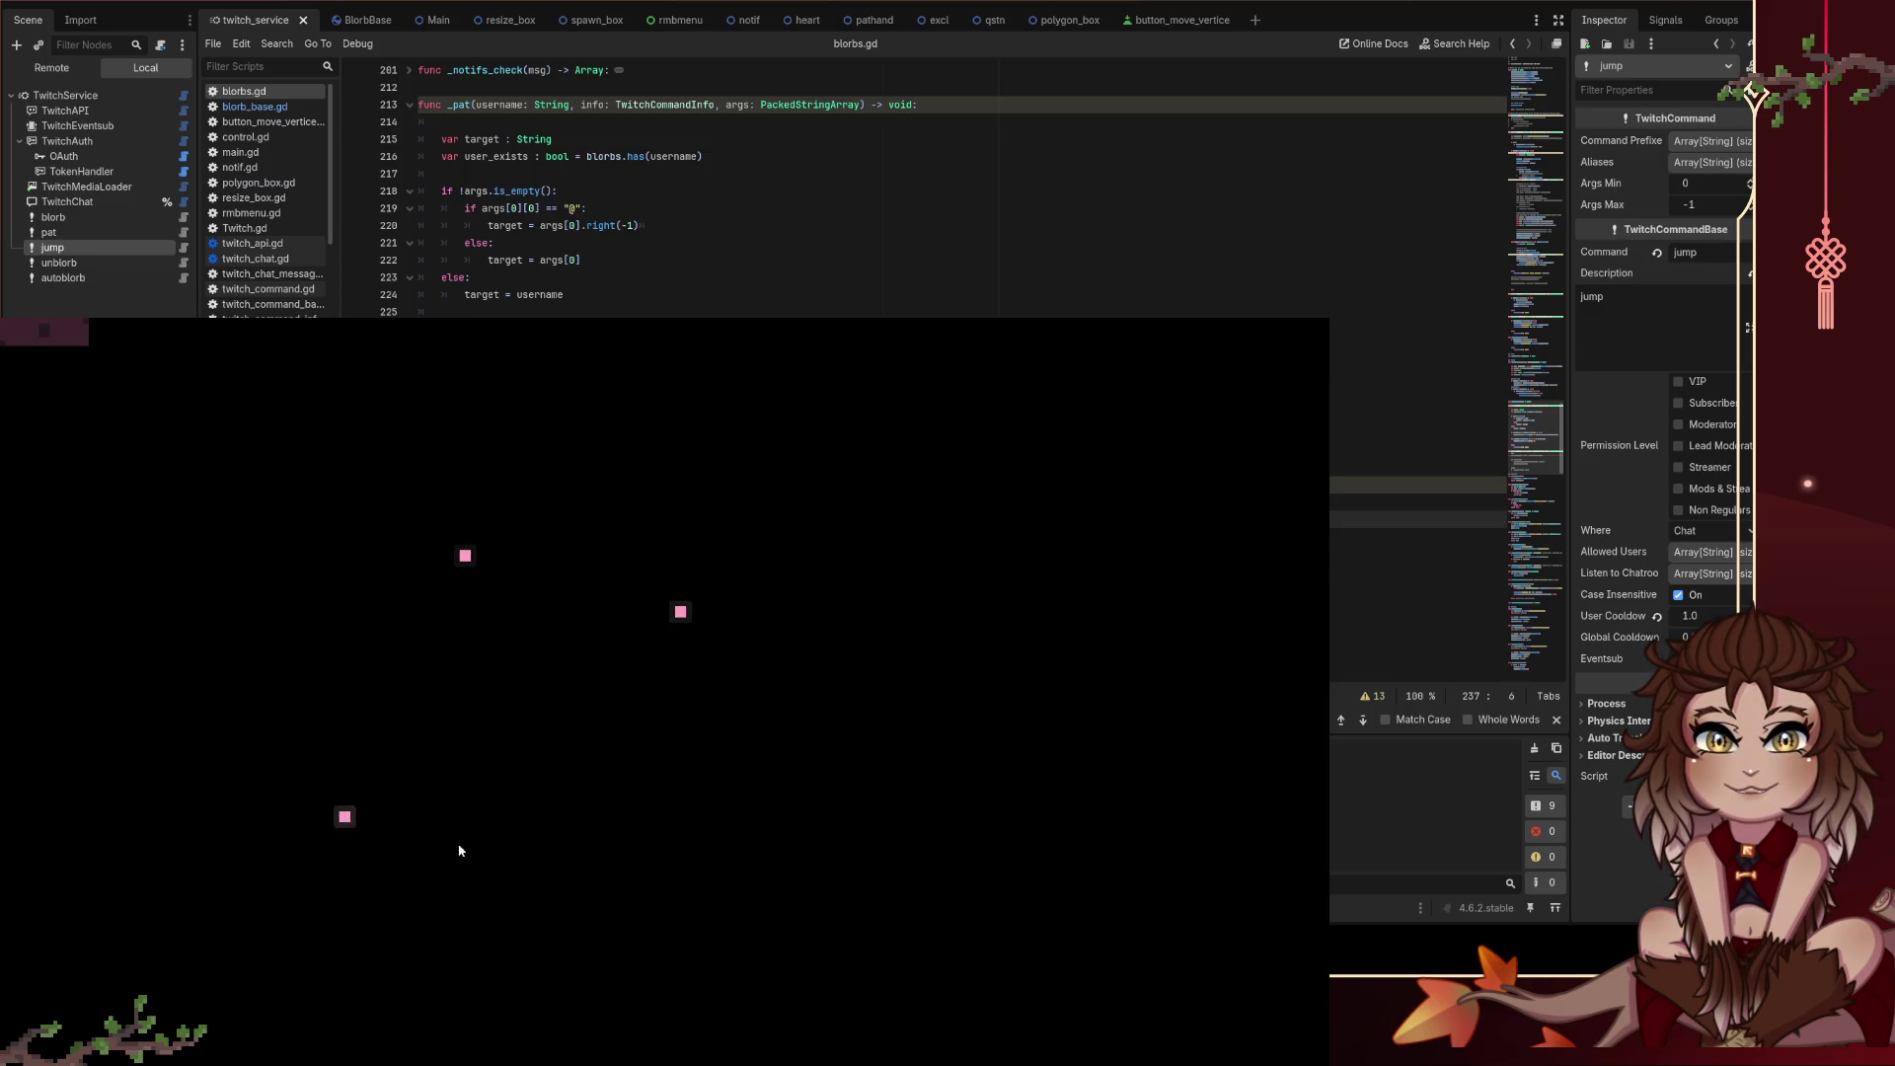
{"action": "left_click", "coordinate": [225, 598]}
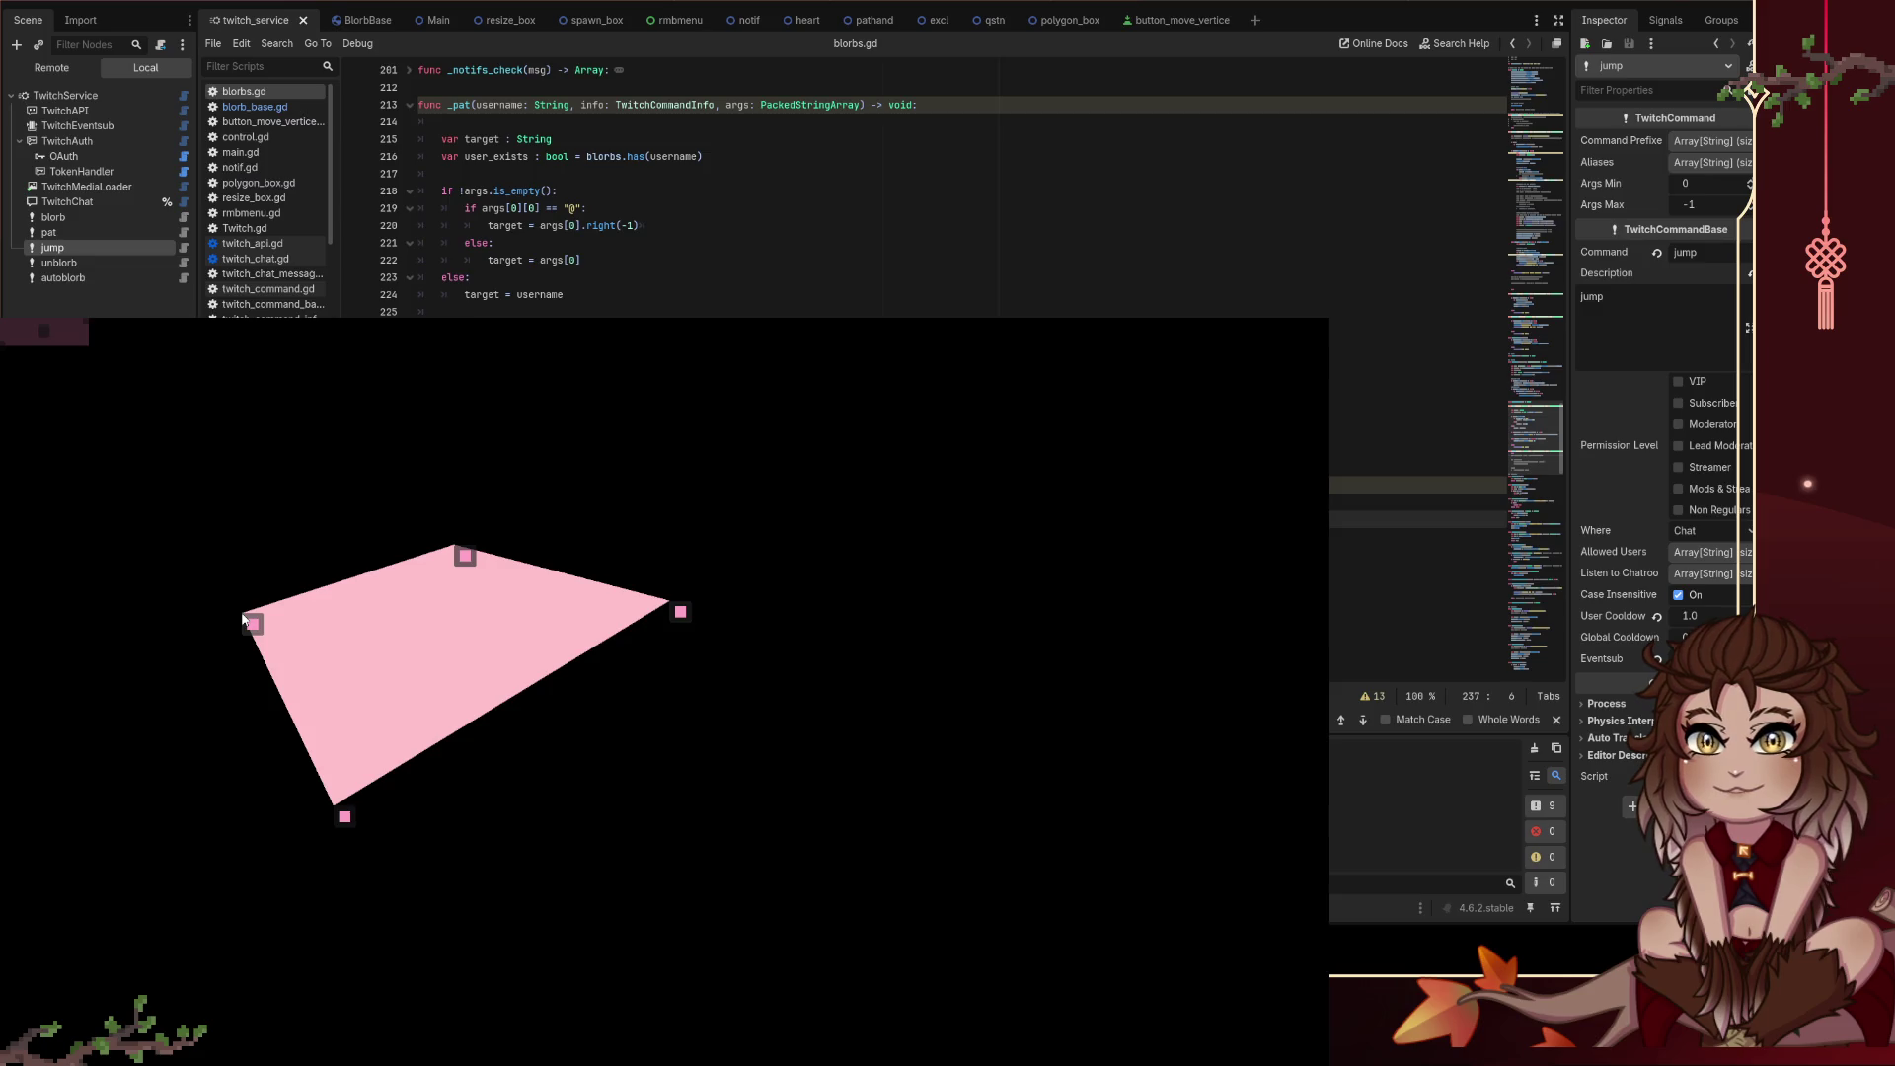
{"action": "left_click_drag", "start_coordinate": [243, 617], "coordinate": [235, 613]}
{"action": "right_click", "coordinate": [235, 613]}
{"action": "left_click", "coordinate": [271, 675]}
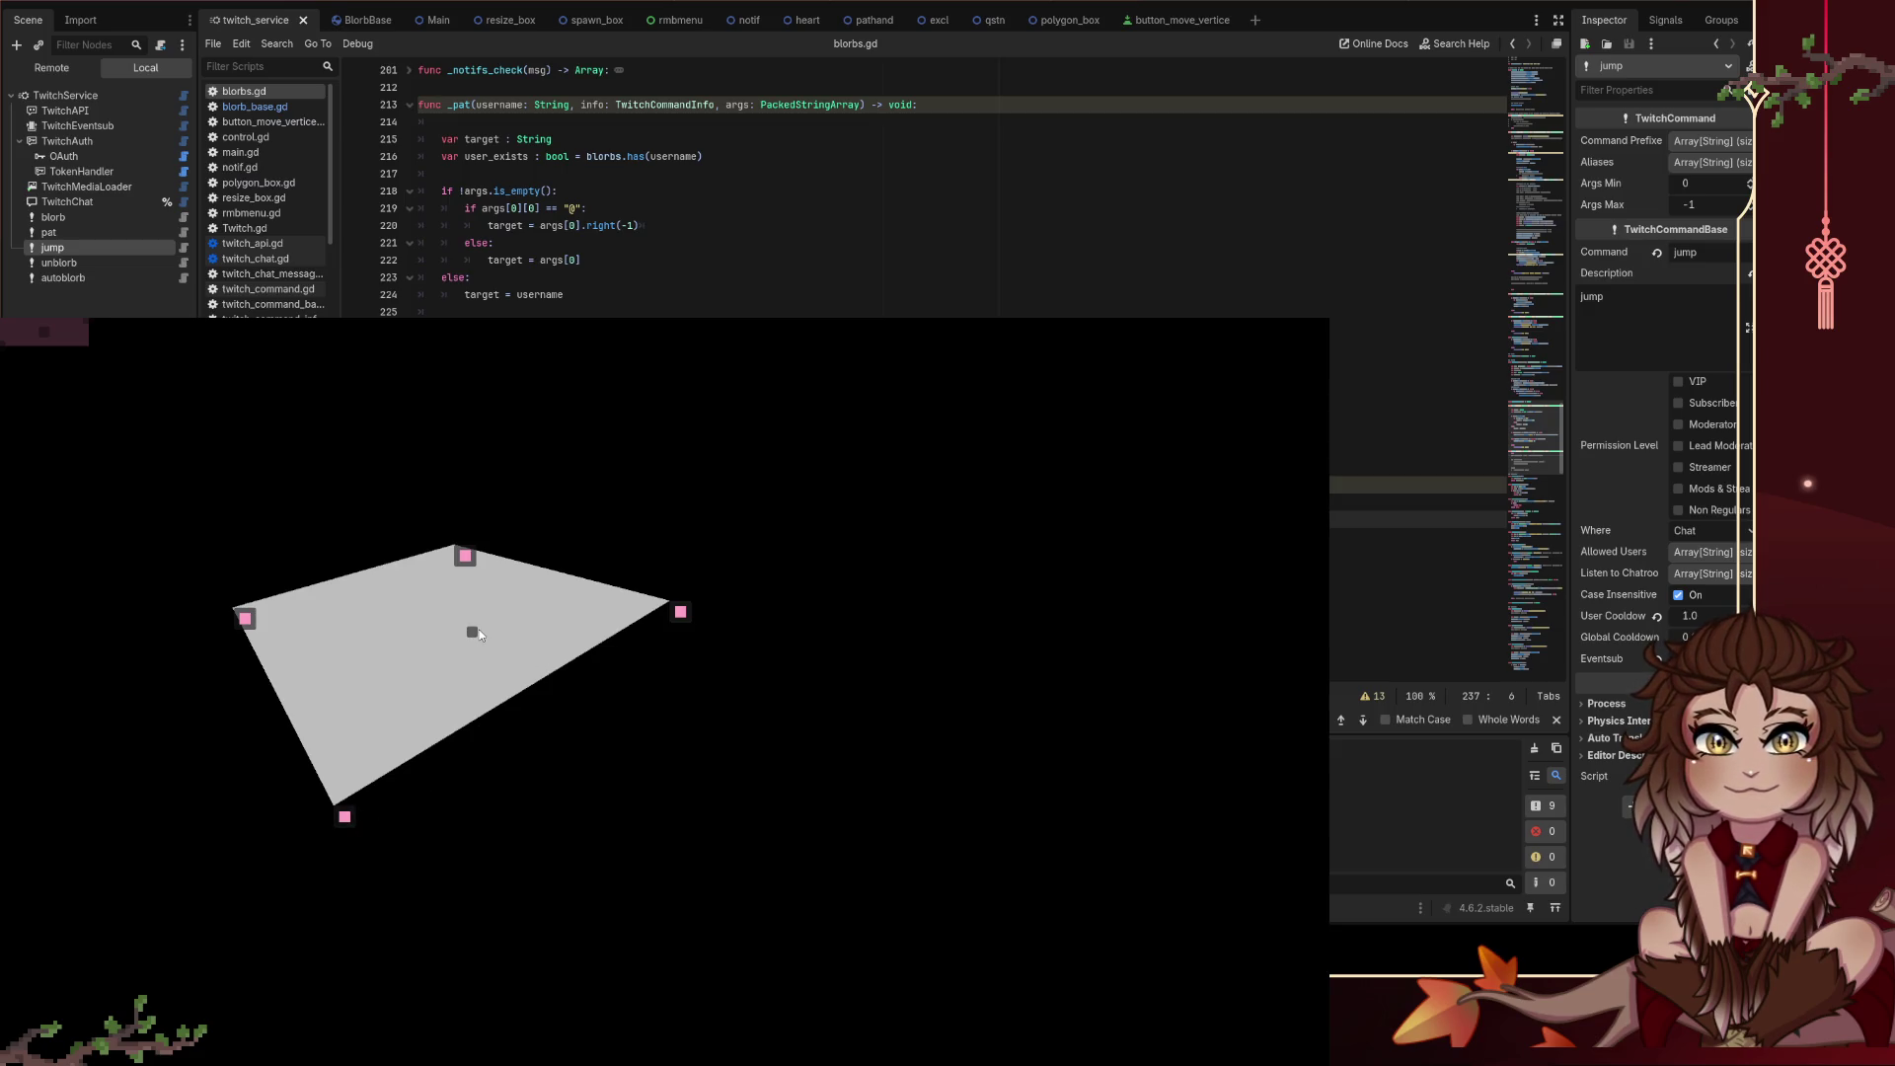
{"action": "left_click_drag", "start_coordinate": [479, 635], "coordinate": [887, 668]}
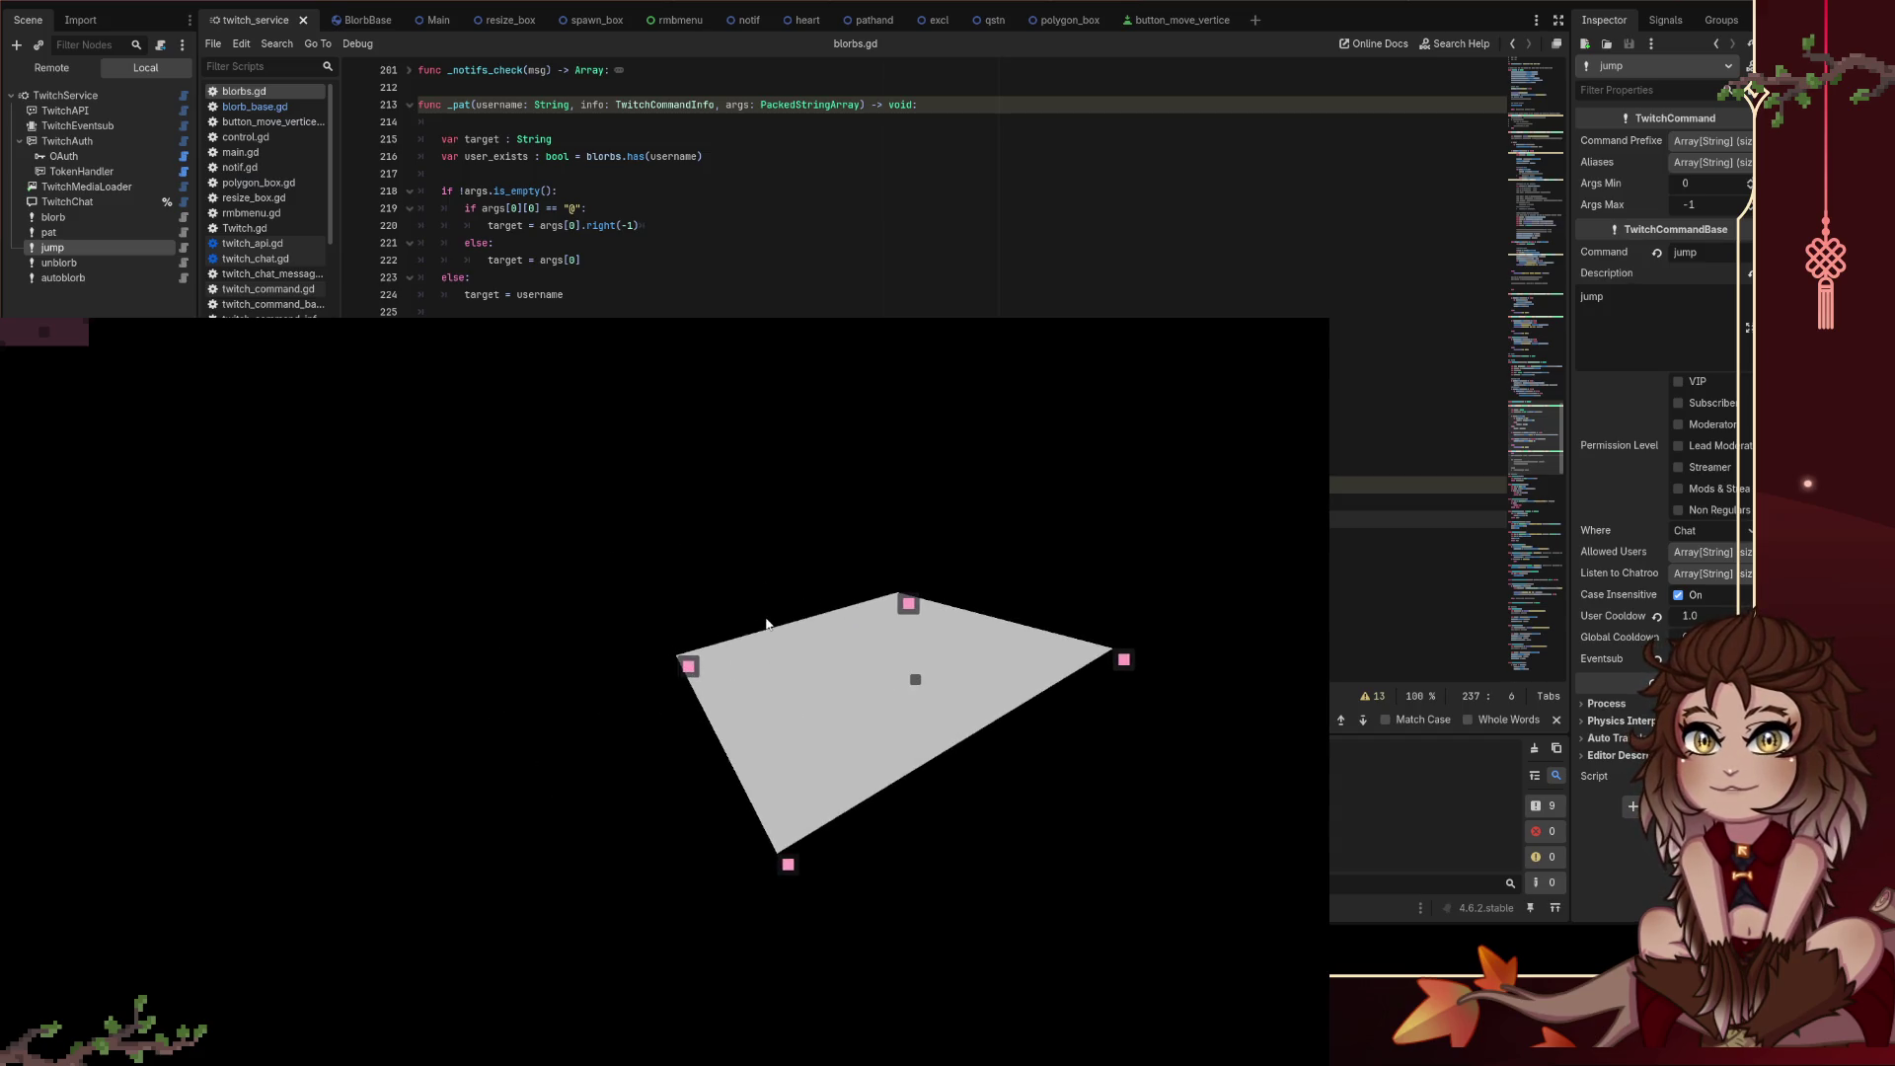
Step: Add a hitbox, widen it, and position it over the polygon
{"action": "right_click", "coordinate": [403, 474]}
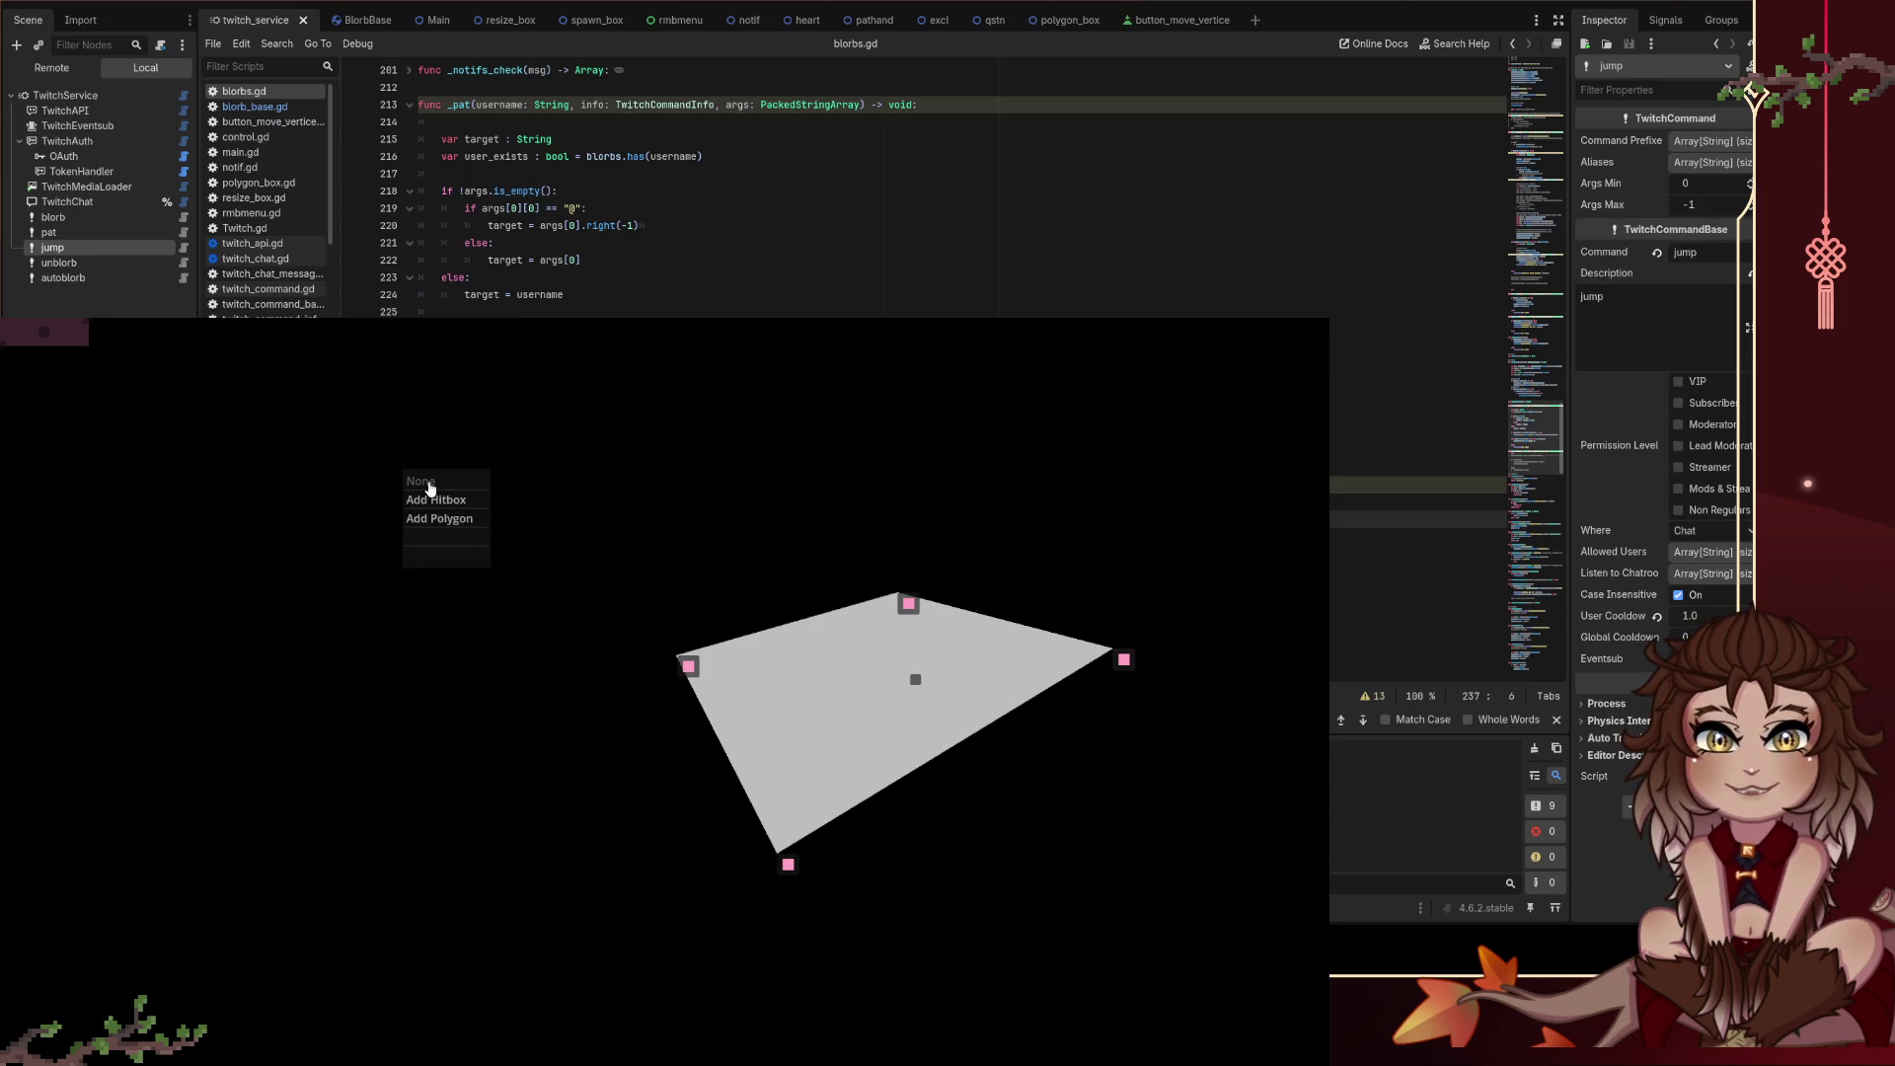
{"action": "left_click", "coordinate": [434, 503]}
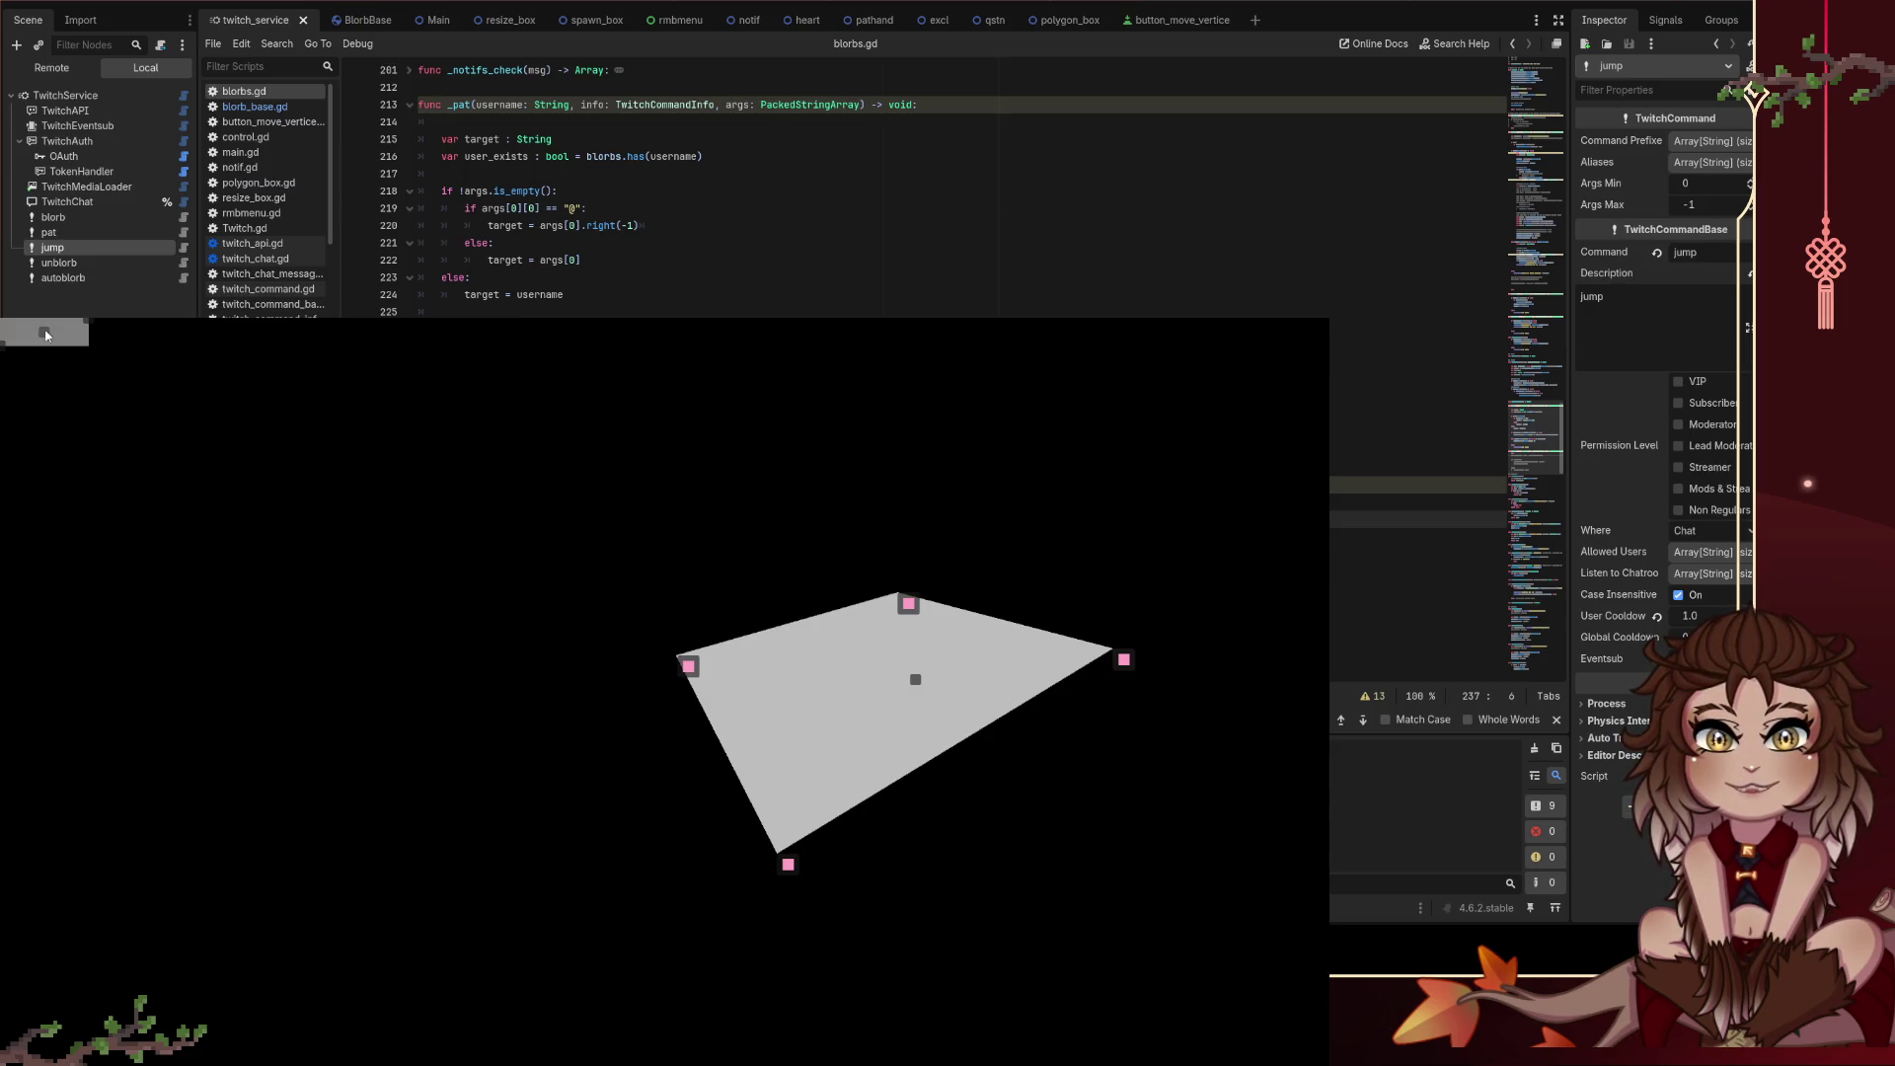
{"action": "mouse_move", "coordinate": [47, 328]}
{"action": "left_mouse_down"}
{"action": "mouse_move", "coordinate": [764, 659]}
{"action": "mouse_move", "coordinate": [368, 670]}
{"action": "left_mouse_up"}
{"action": "mouse_move", "coordinate": [439, 776]}
{"action": "left_mouse_down"}
{"action": "mouse_move", "coordinate": [376, 655]}
{"action": "mouse_move", "coordinate": [397, 618]}
{"action": "mouse_move", "coordinate": [276, 636]}
{"action": "mouse_move", "coordinate": [264, 782]}
{"action": "left_mouse_up"}
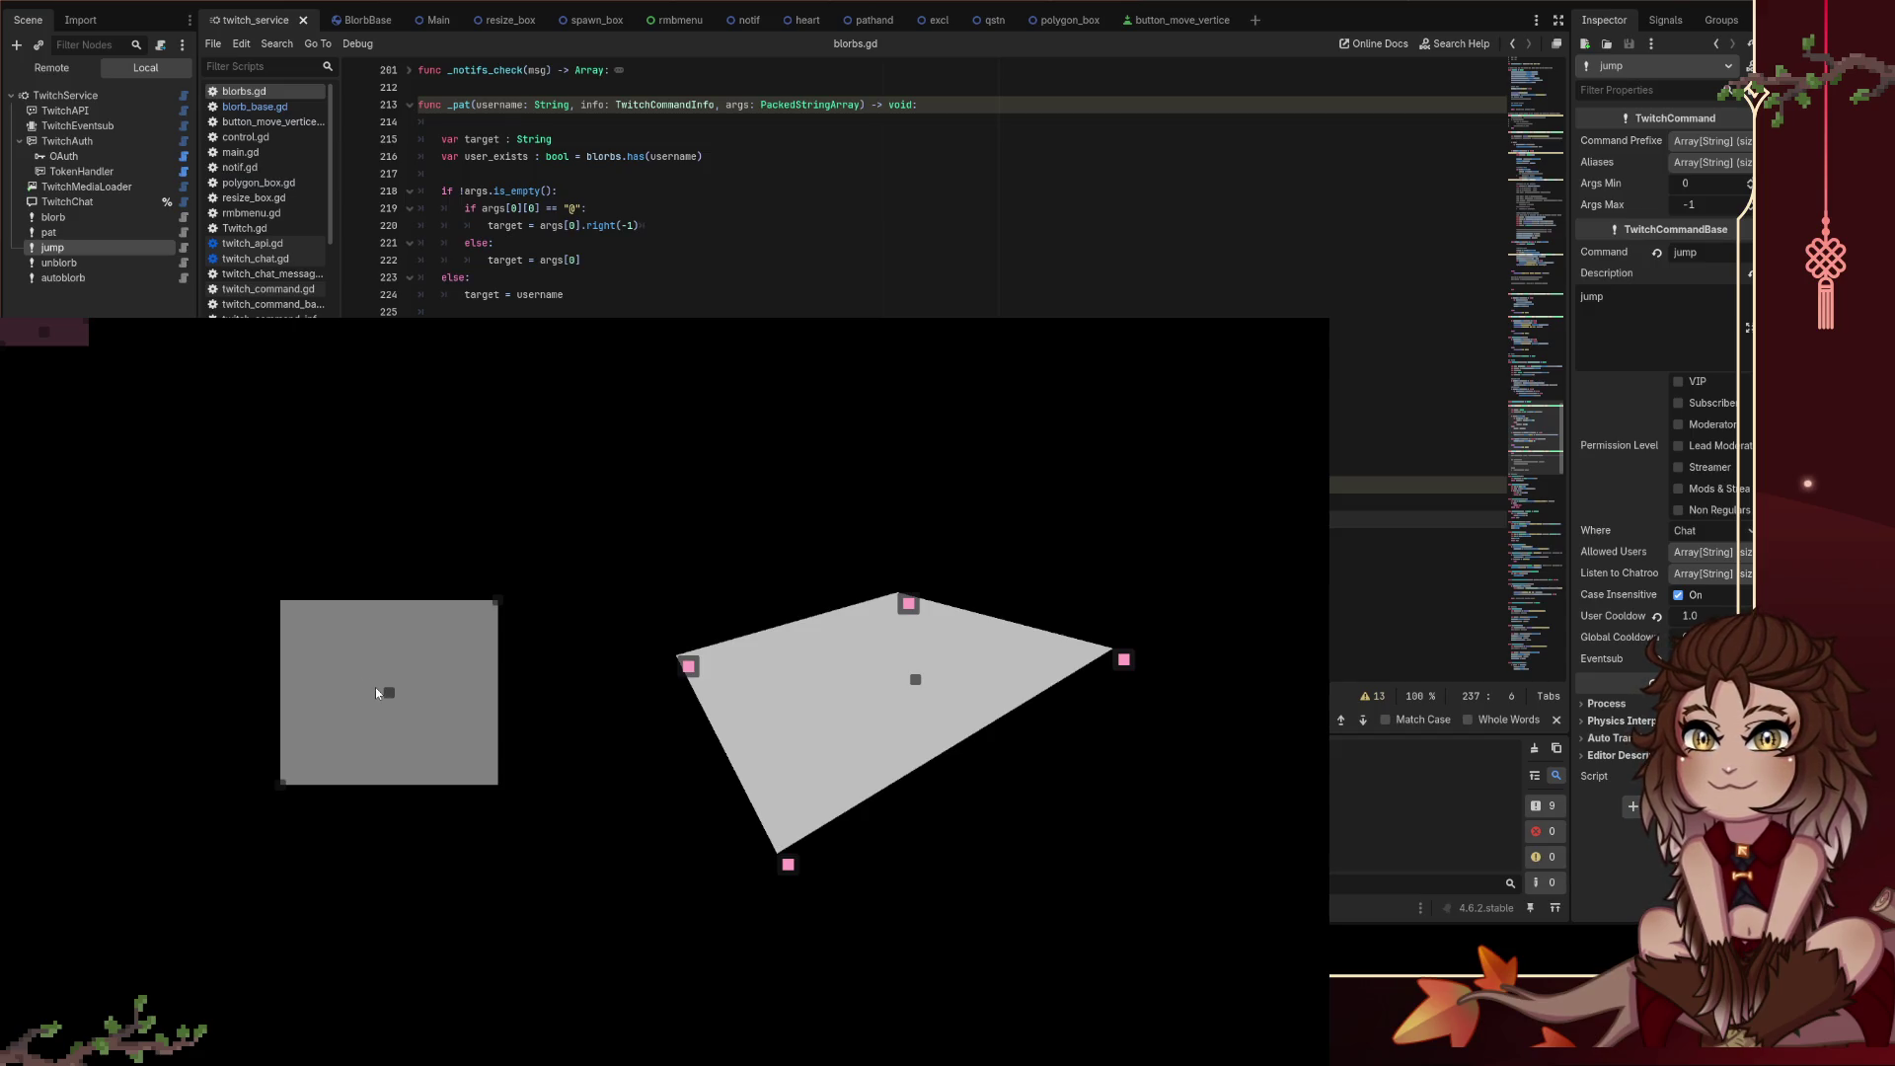
{"action": "mouse_move", "coordinate": [376, 693]}
{"action": "left_mouse_down"}
{"action": "mouse_move", "coordinate": [675, 637]}
{"action": "mouse_move", "coordinate": [637, 713]}
{"action": "mouse_move", "coordinate": [829, 524]}
{"action": "mouse_move", "coordinate": [979, 566]}
{"action": "mouse_move", "coordinate": [296, 575]}
{"action": "mouse_move", "coordinate": [428, 728]}
{"action": "mouse_move", "coordinate": [1067, 487]}
{"action": "mouse_move", "coordinate": [283, 593]}
{"action": "mouse_move", "coordinate": [985, 490]}
{"action": "mouse_move", "coordinate": [228, 554]}
{"action": "mouse_move", "coordinate": [902, 554]}
{"action": "mouse_move", "coordinate": [494, 639]}
{"action": "mouse_move", "coordinate": [871, 578]}
{"action": "mouse_move", "coordinate": [589, 588]}
{"action": "mouse_move", "coordinate": [665, 660]}
{"action": "mouse_move", "coordinate": [553, 612]}
{"action": "mouse_move", "coordinate": [529, 565]}
{"action": "left_mouse_up"}
Step: Remove the four-sided polygon from the overlay
{"action": "right_click", "coordinate": [528, 572]}
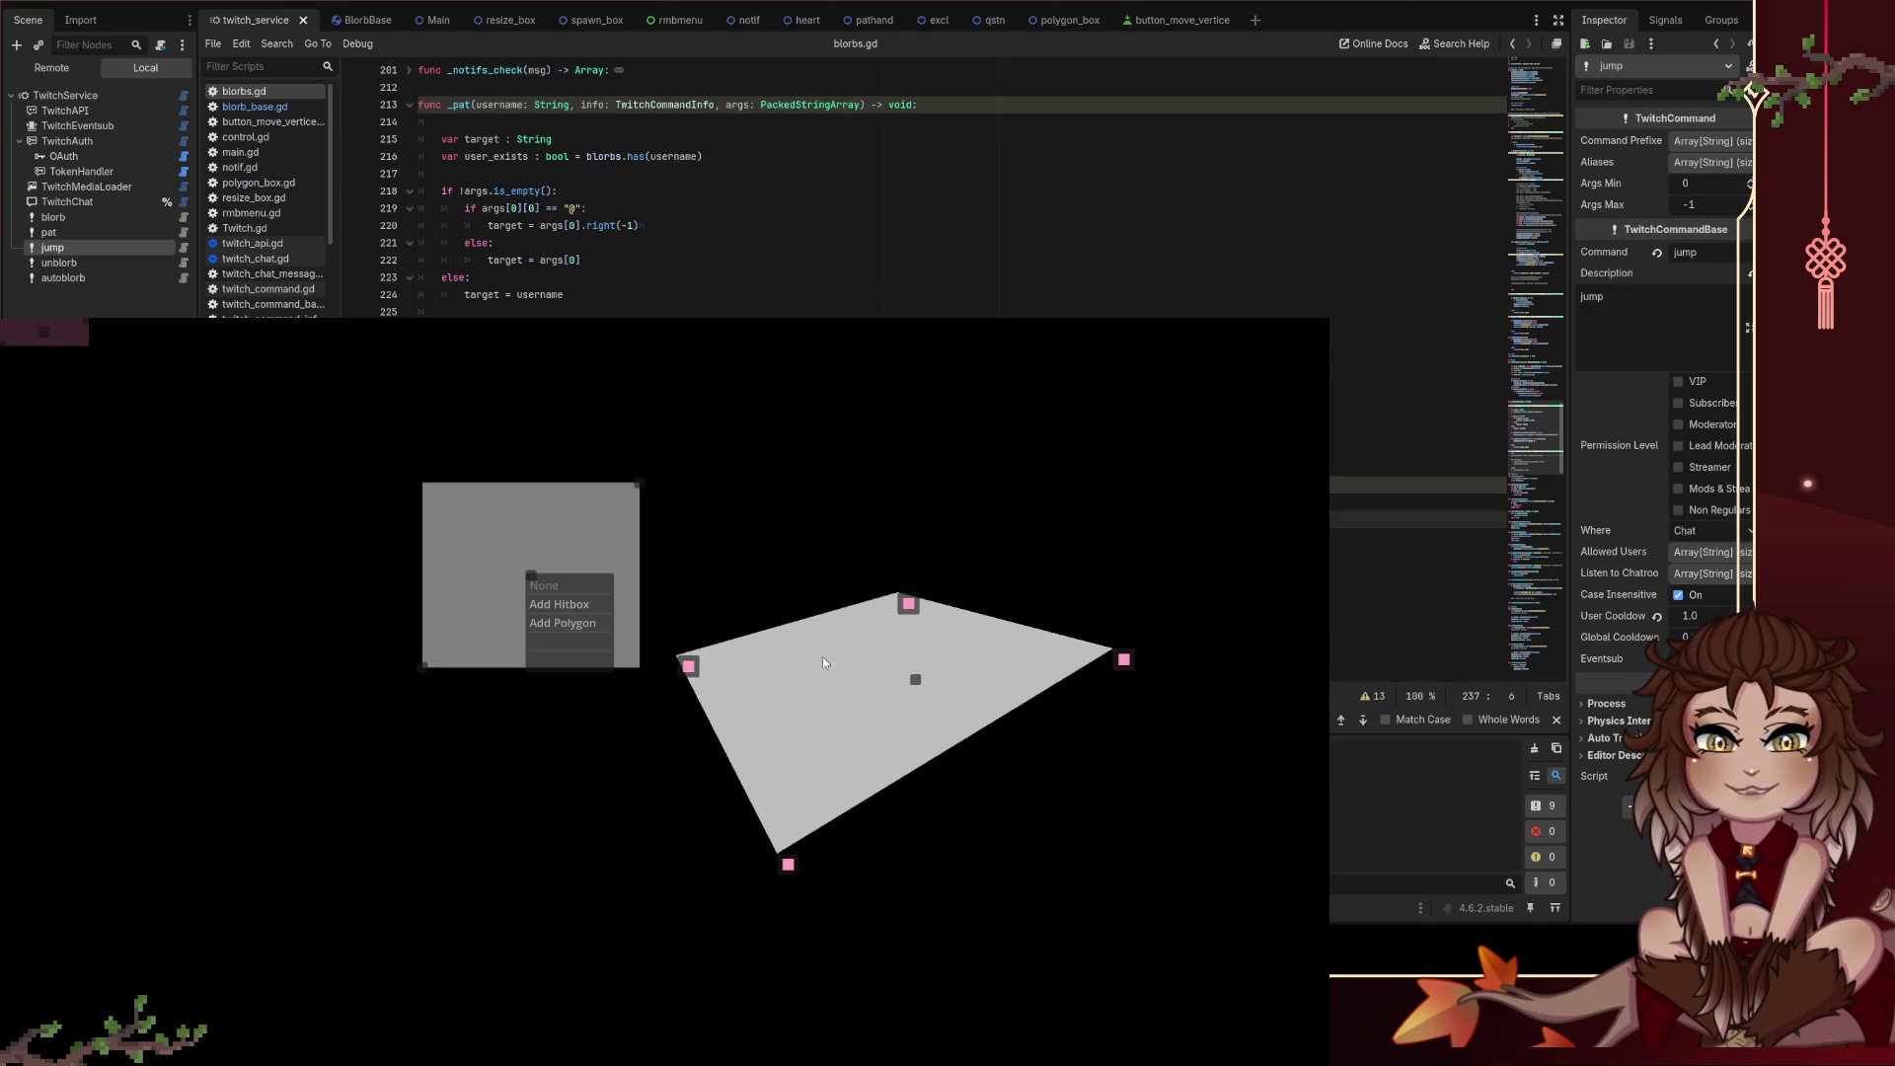
{"action": "left_click", "coordinate": [912, 679]}
{"action": "right_click", "coordinate": [918, 680]}
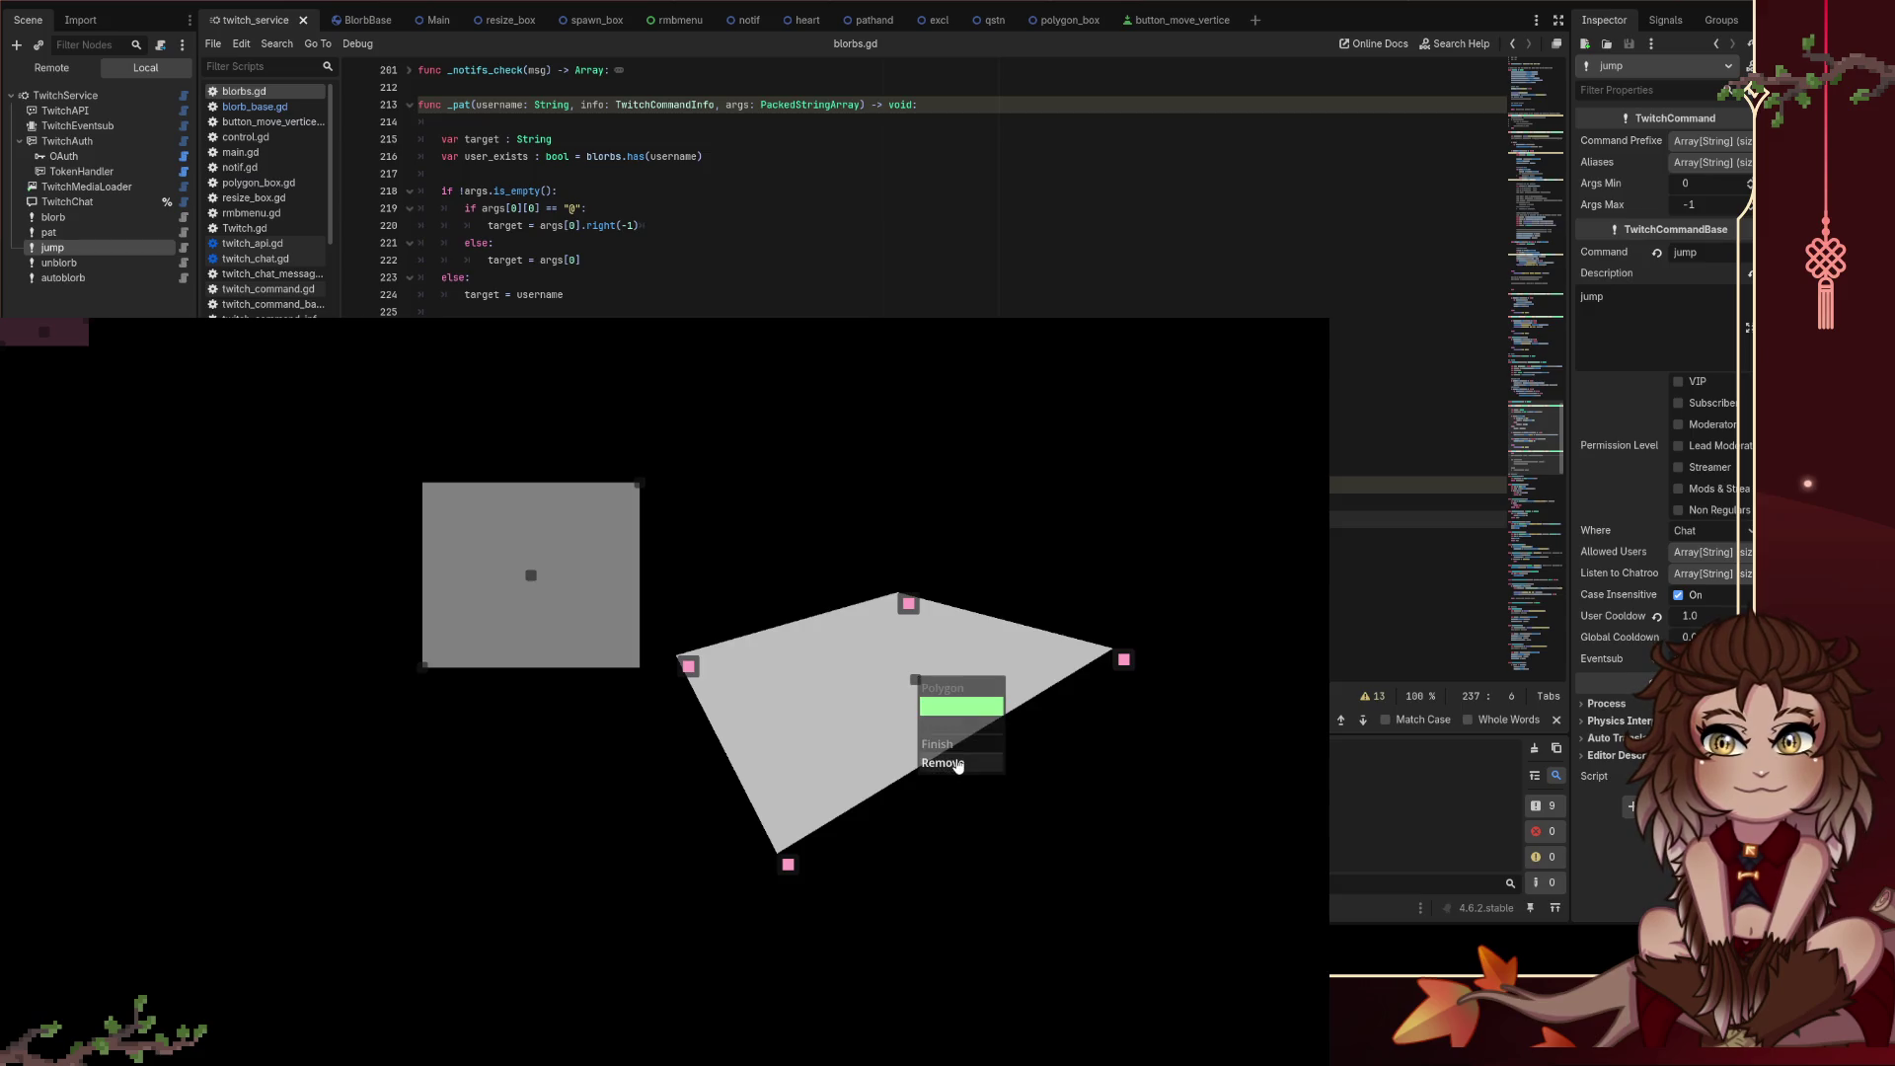
{"action": "left_click", "coordinate": [955, 765]}
Step: Remove the hitbox, leaving the game window empty
{"action": "right_click", "coordinate": [532, 576]}
{"action": "left_click", "coordinate": [545, 582]}
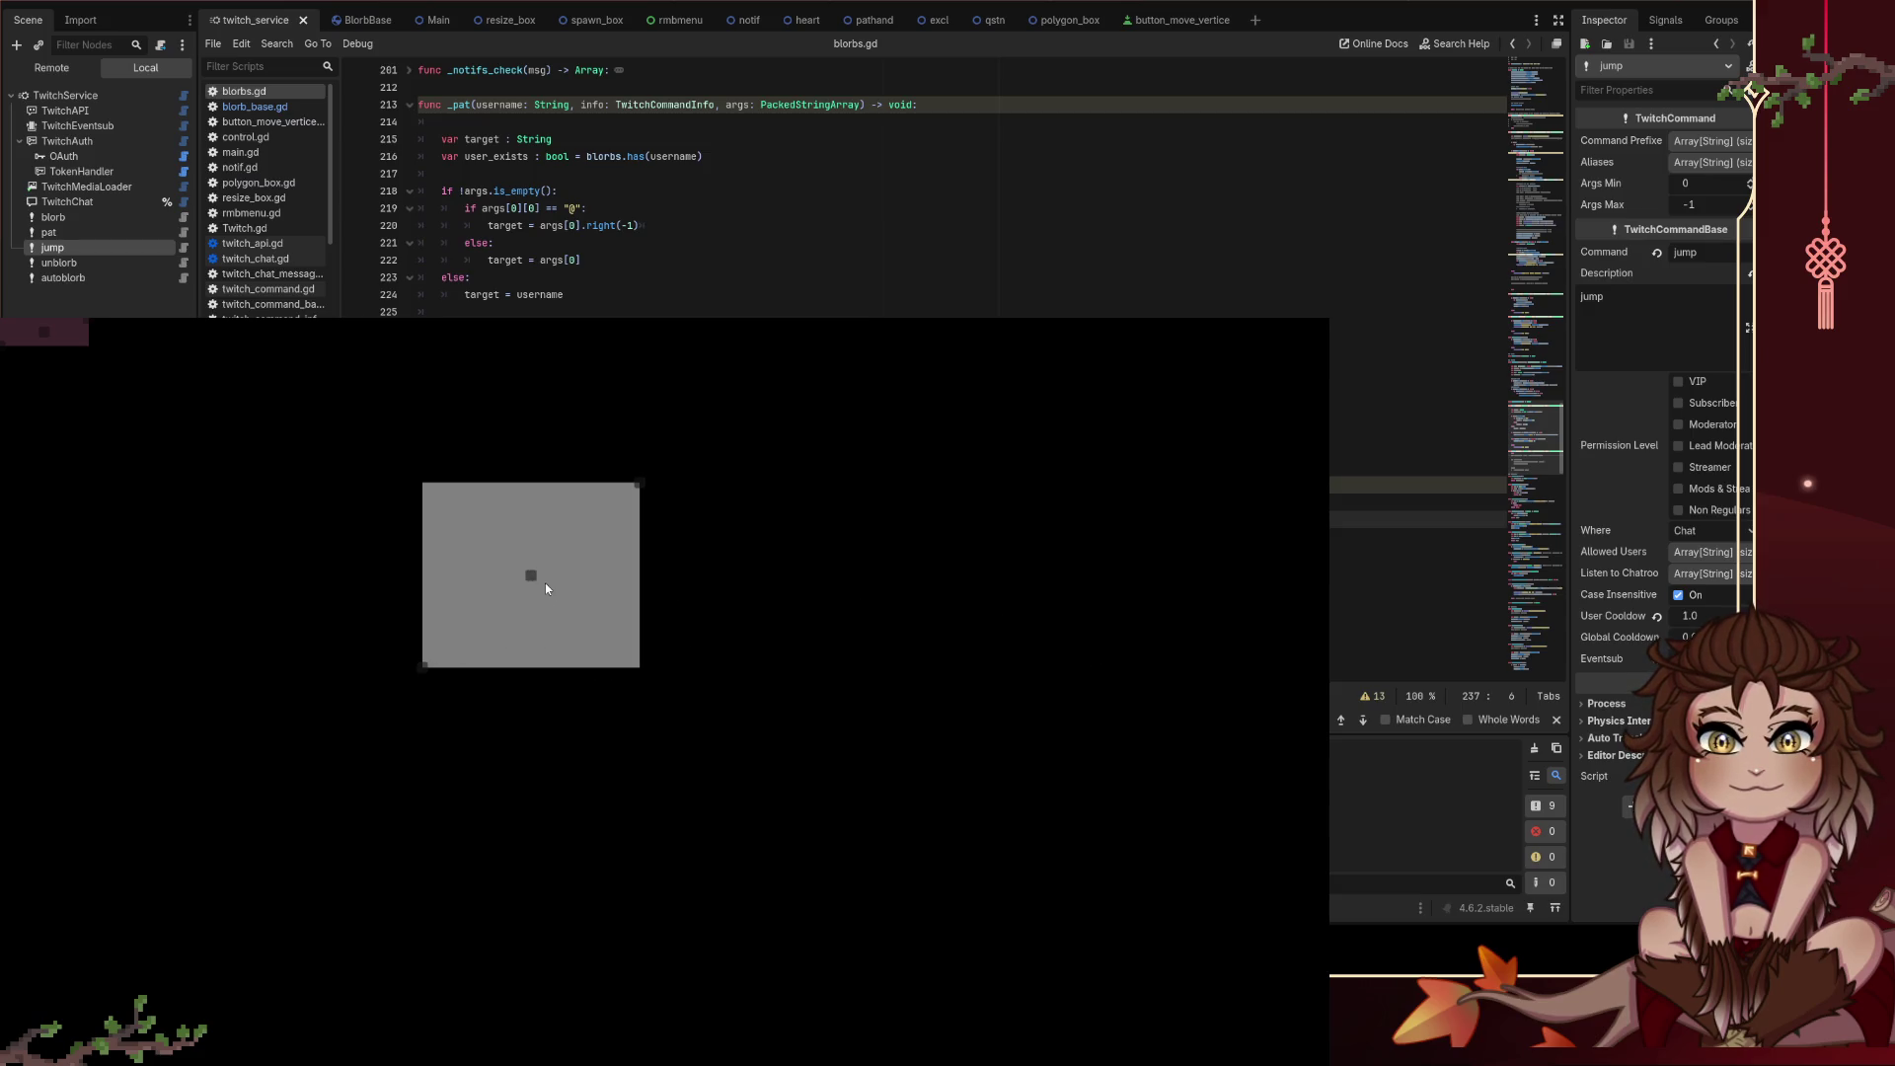
{"action": "right_click", "coordinate": [532, 577]}
{"action": "left_click", "coordinate": [495, 574]}
{"action": "right_click", "coordinate": [495, 575]}
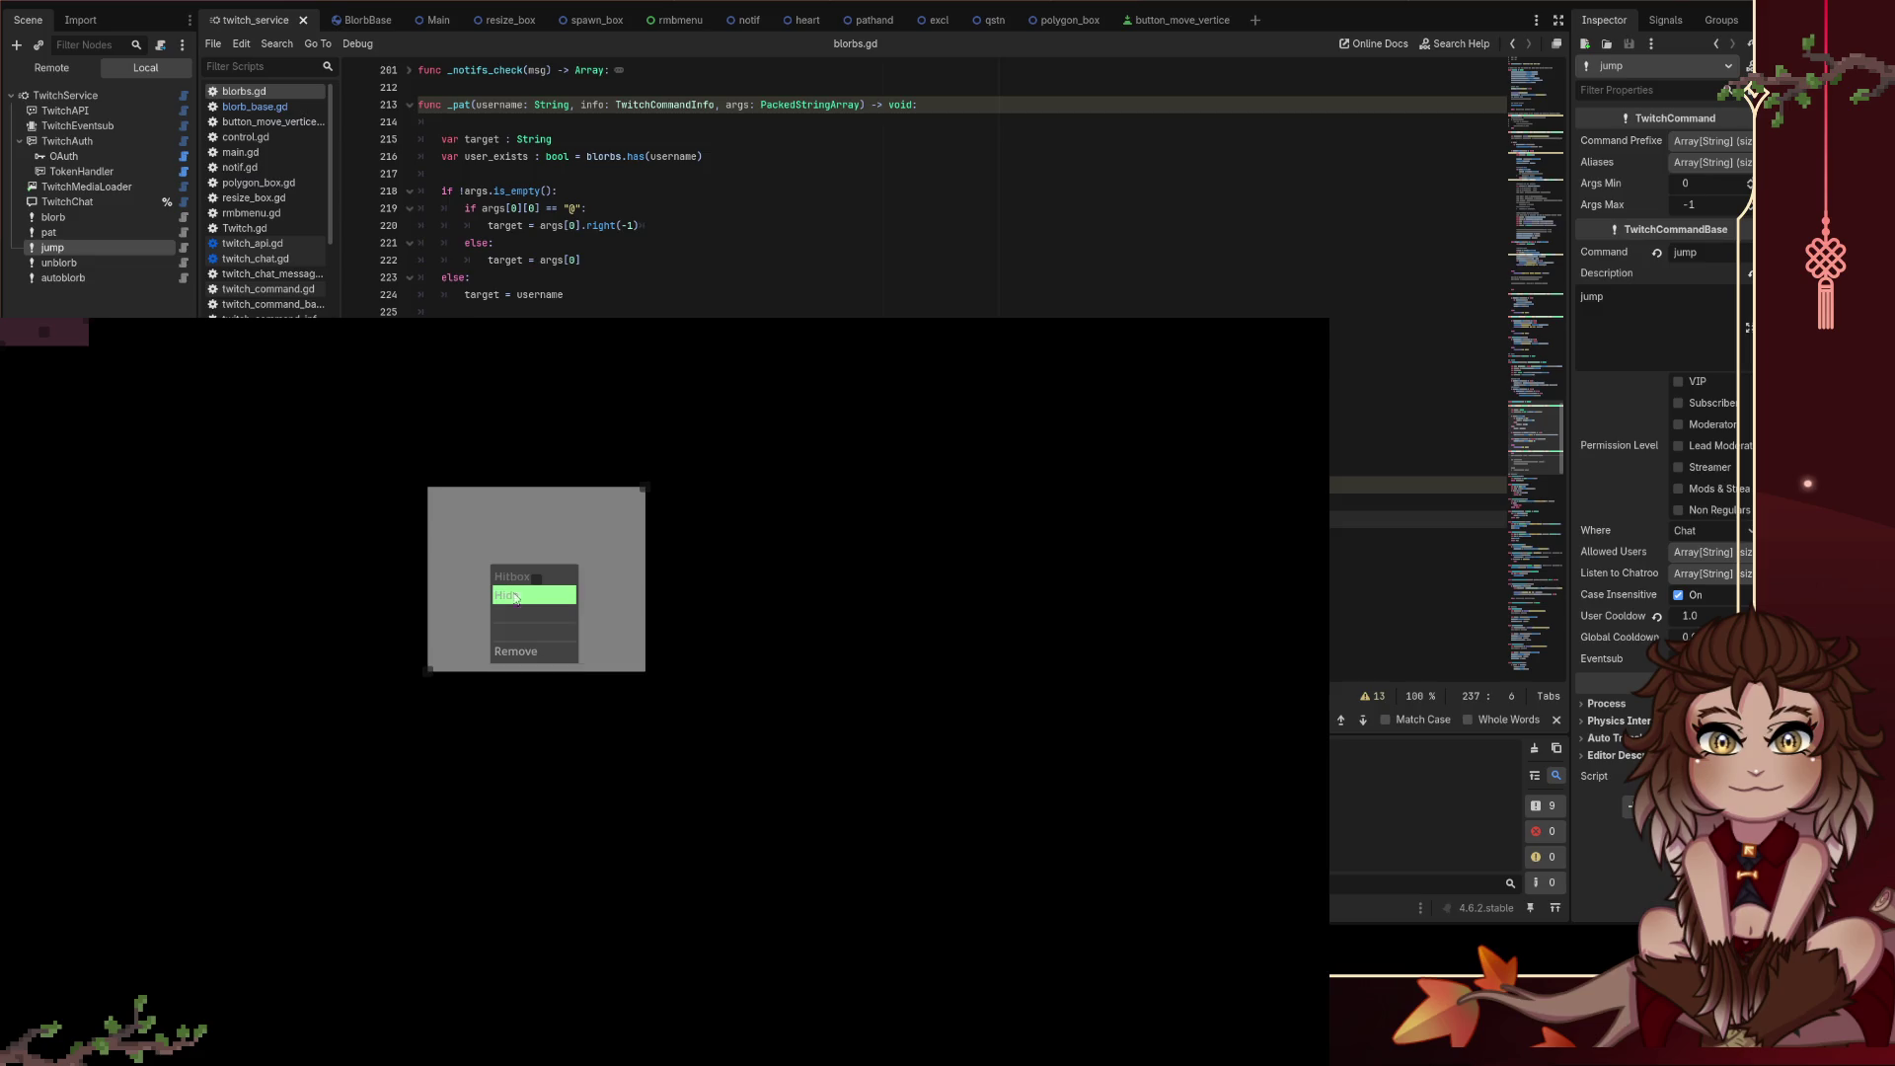
{"action": "left_click", "coordinate": [536, 654]}
{"action": "right_click", "coordinate": [482, 557]}
{"action": "left_click", "coordinate": [549, 647]}
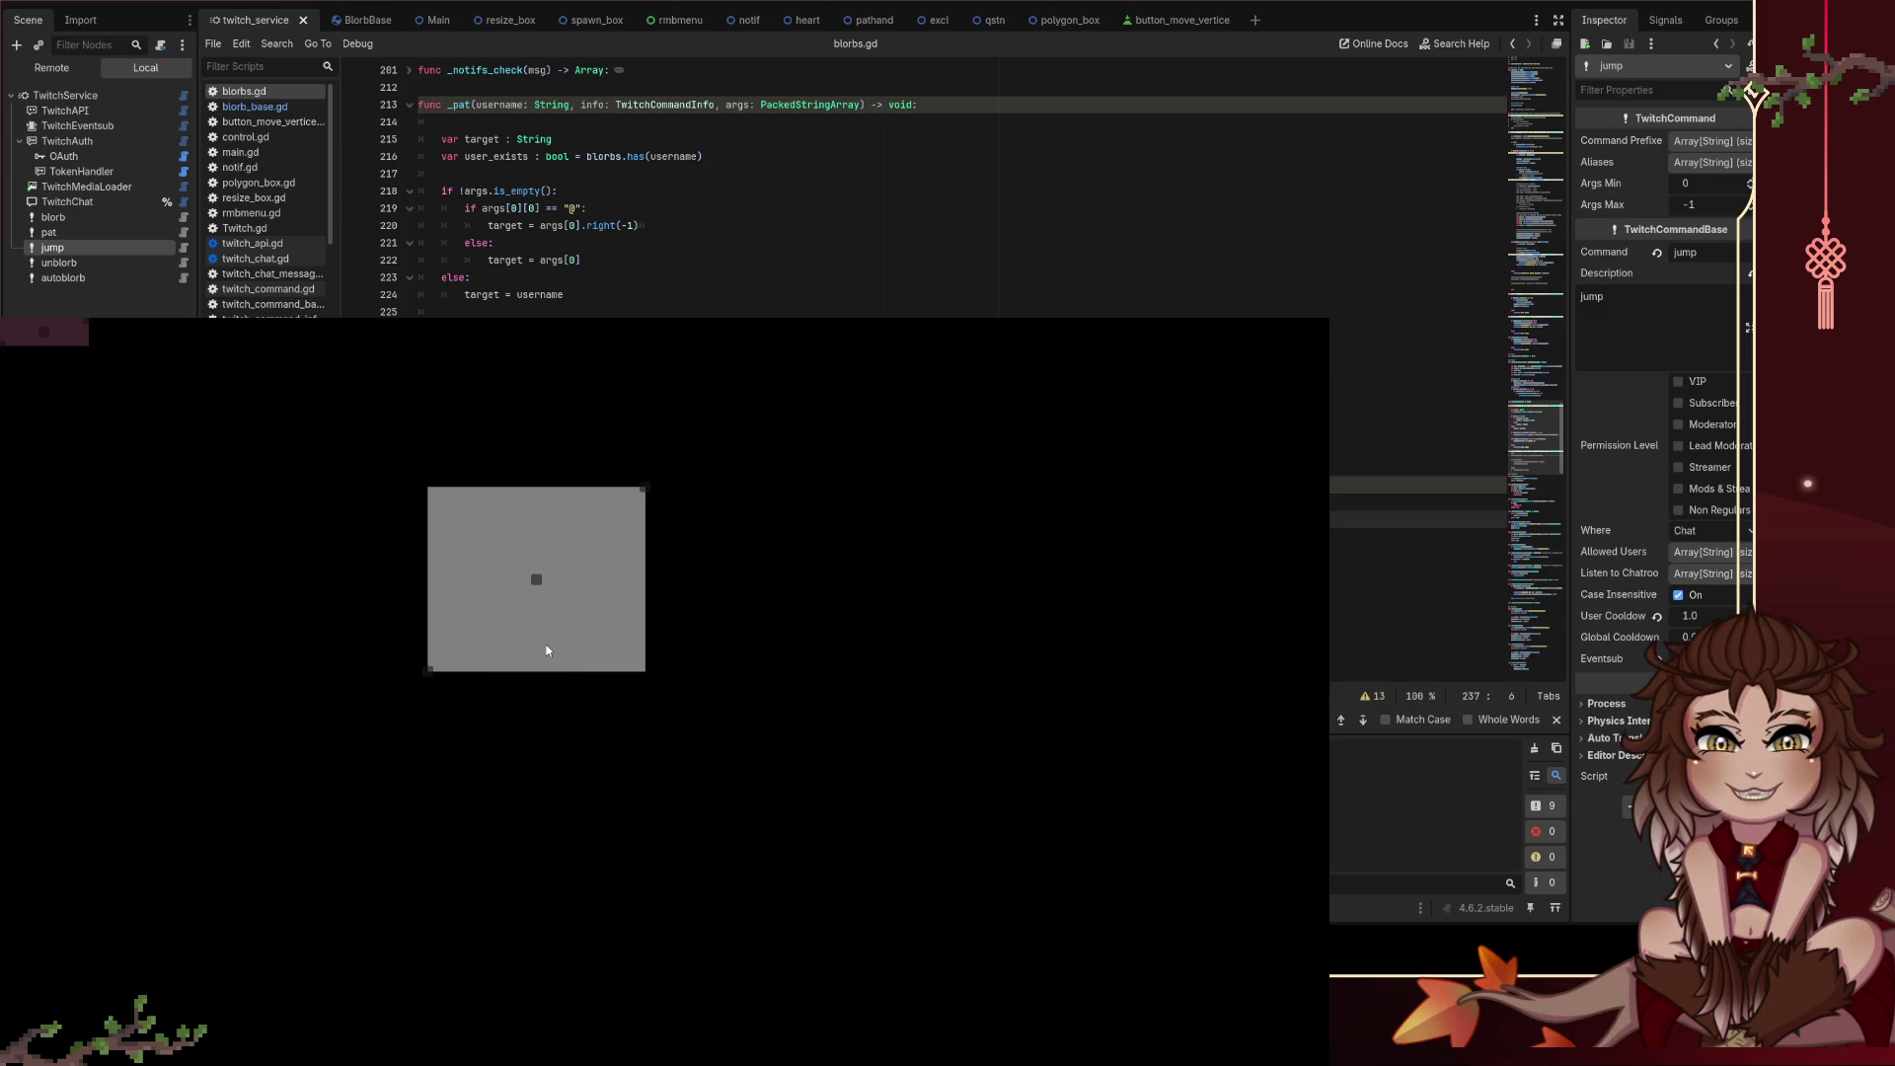
{"action": "right_click", "coordinate": [546, 644]}
{"action": "left_click", "coordinate": [573, 733]}
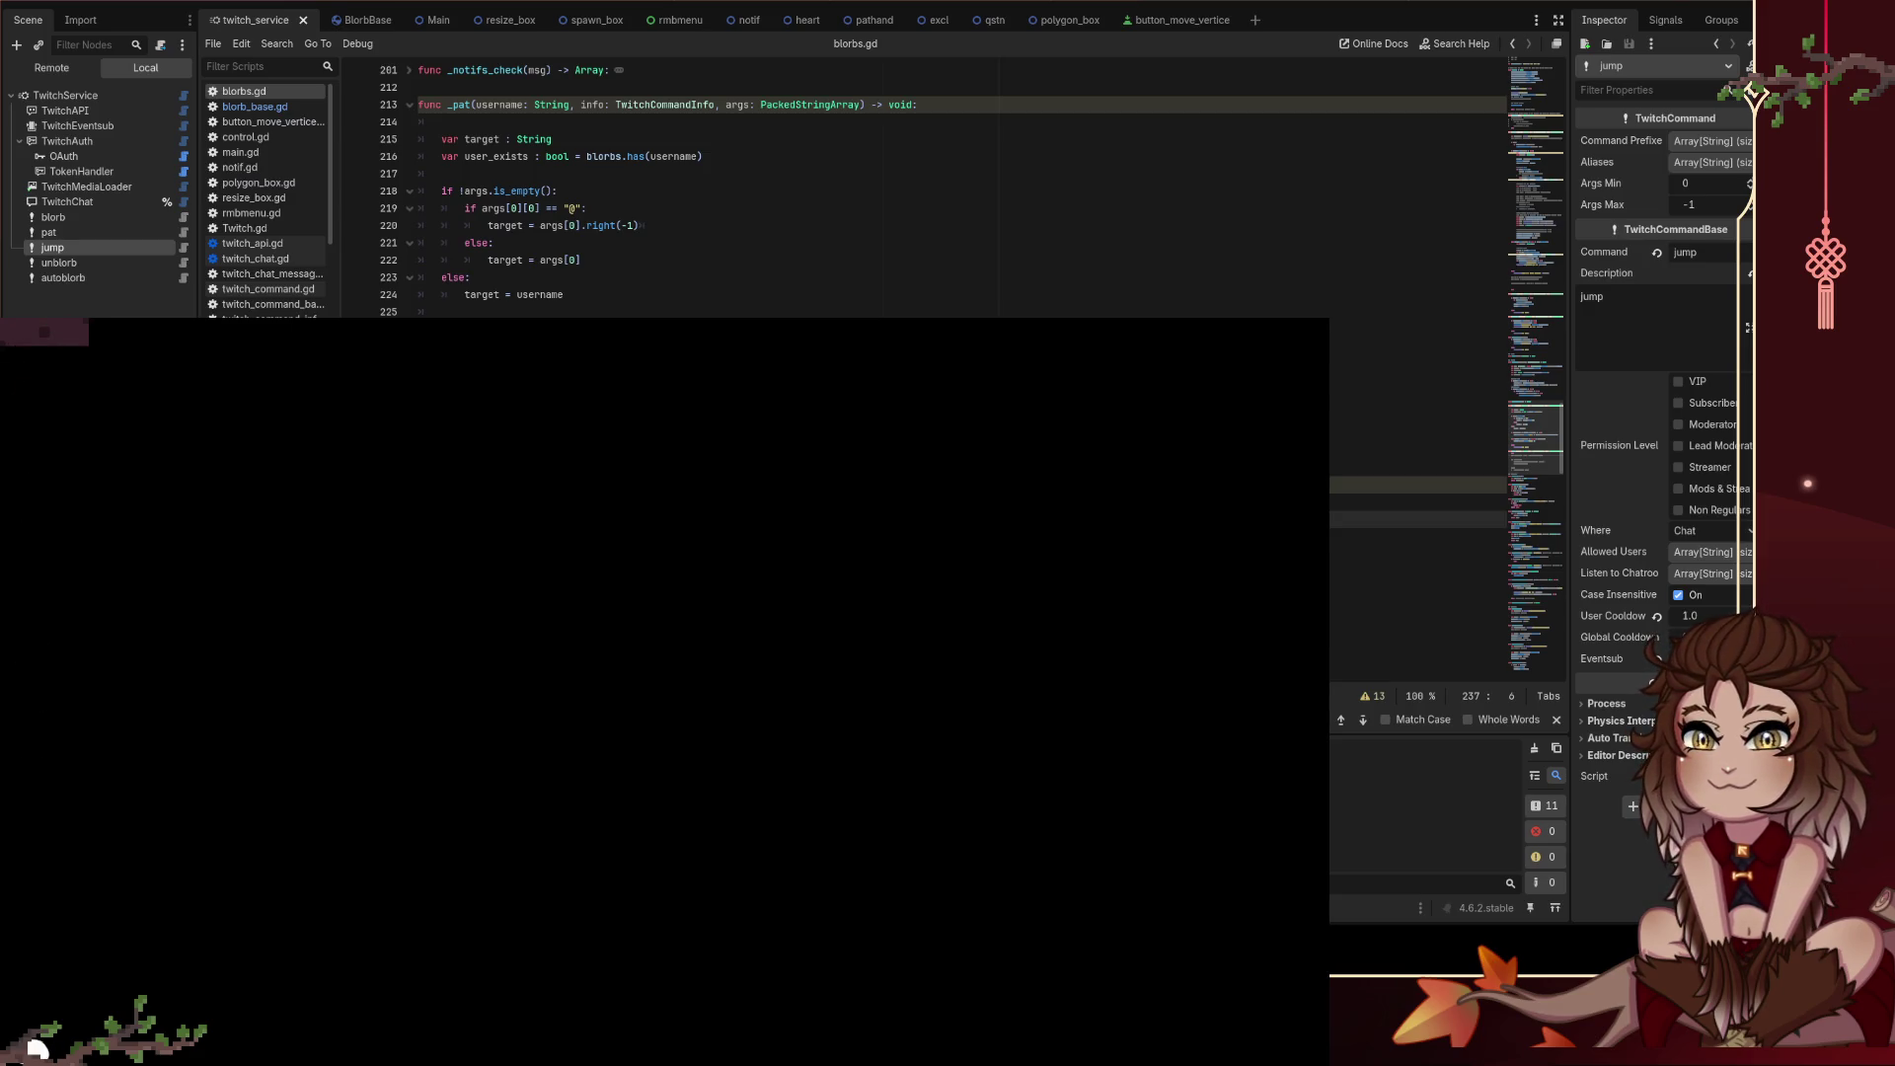
Step: Lift the white blob to mid-screen, then stop the game with F8
{"action": "mouse_move", "coordinate": [37, 1048]}
{"action": "left_mouse_down"}
{"action": "mouse_move", "coordinate": [779, 573]}
{"action": "mouse_move", "coordinate": [389, 829]}
{"action": "left_mouse_up"}
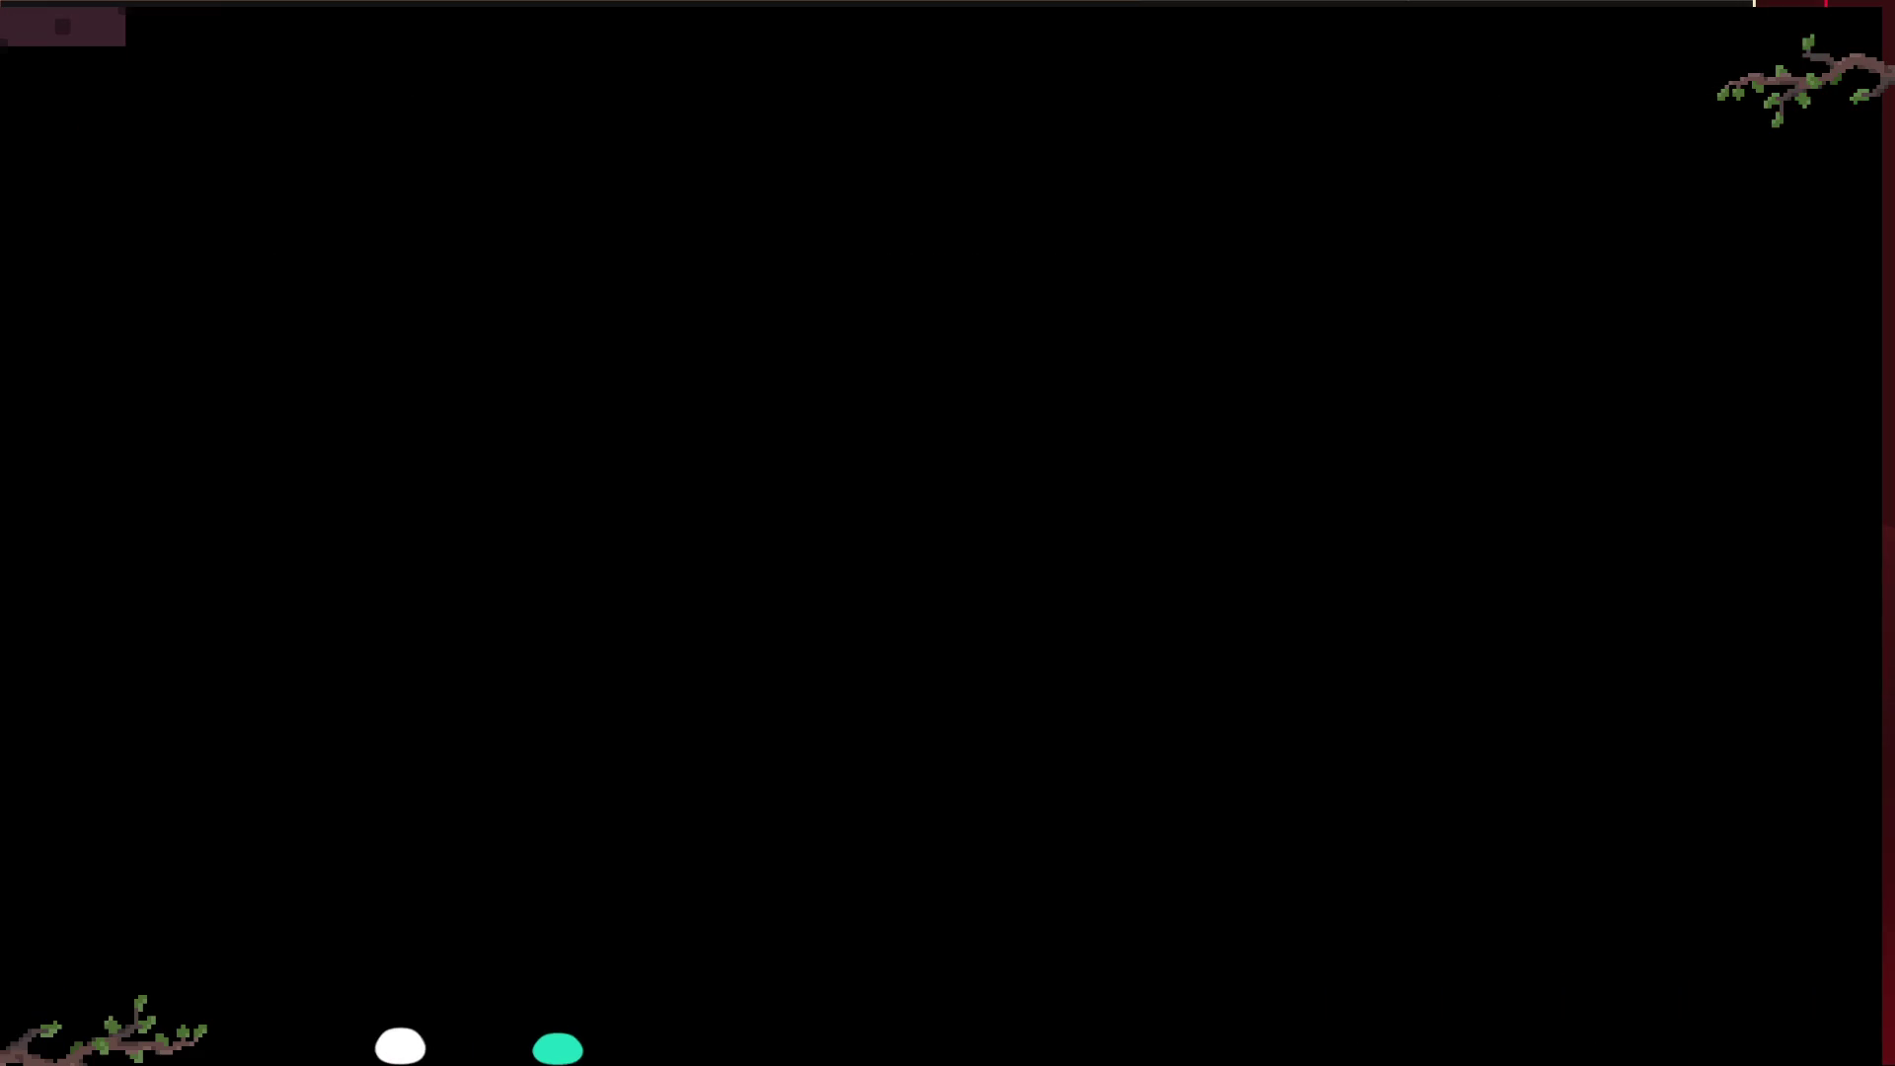
{"action": "key", "text": "F8"}
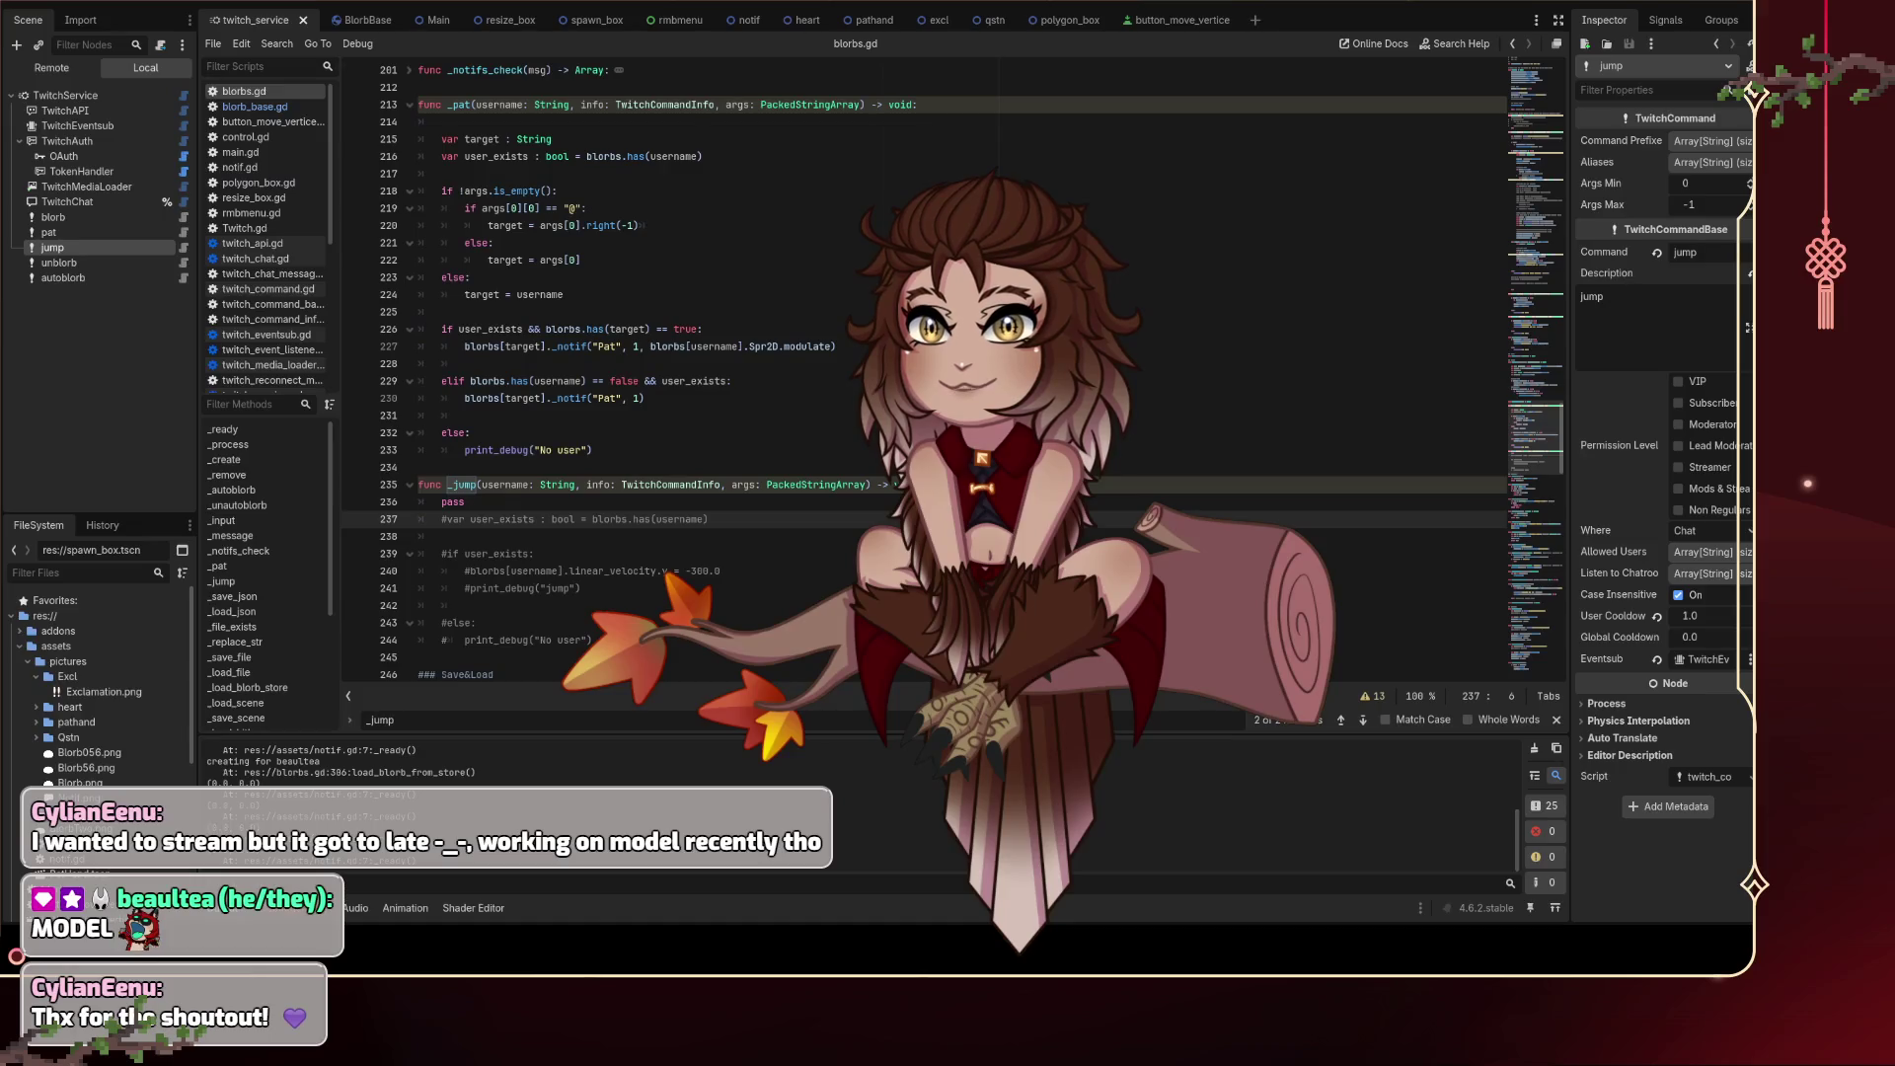